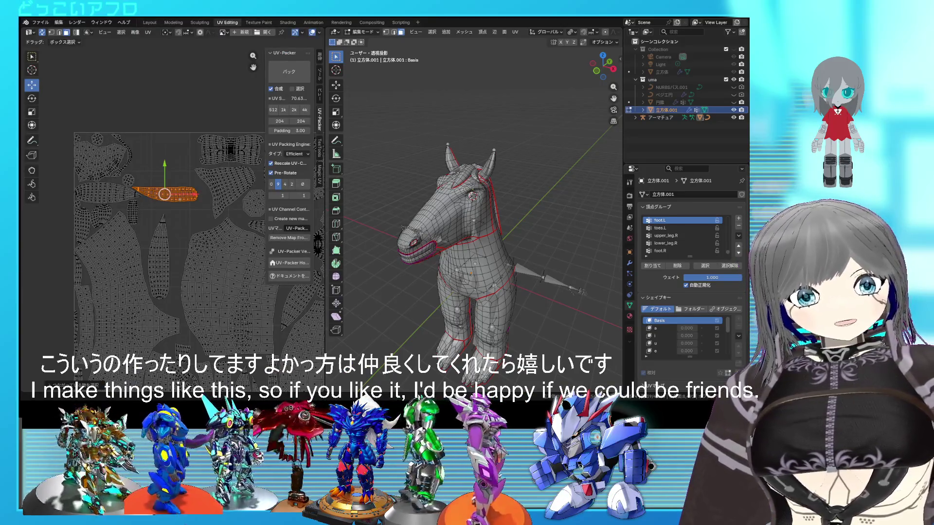
Stand the long leftover island upright and set it near-vertical in an empty gap
mouse_move(438, 211)
middle_mouse_down()
mouse_move(468, 211)
mouse_move(462, 227)
mouse_move(511, 241)
middle_mouse_up()
scroll(538, 249, "up", 4)
key("ctrl+l")
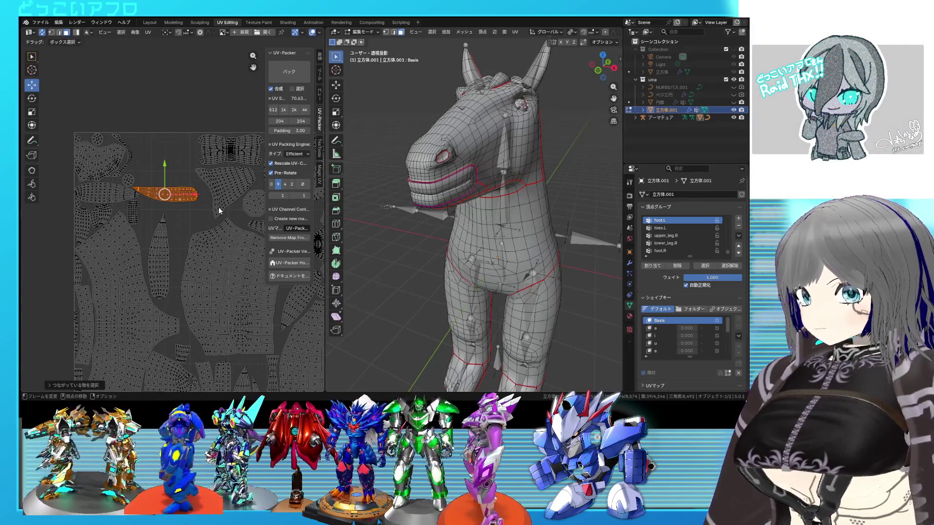
key("r")
key("g")
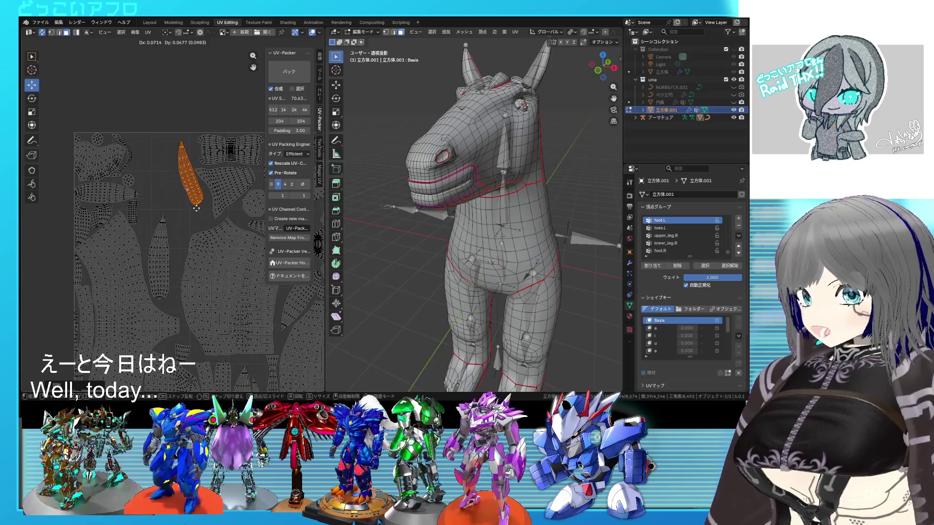
scroll(197, 210, "down", 1)
key("r")
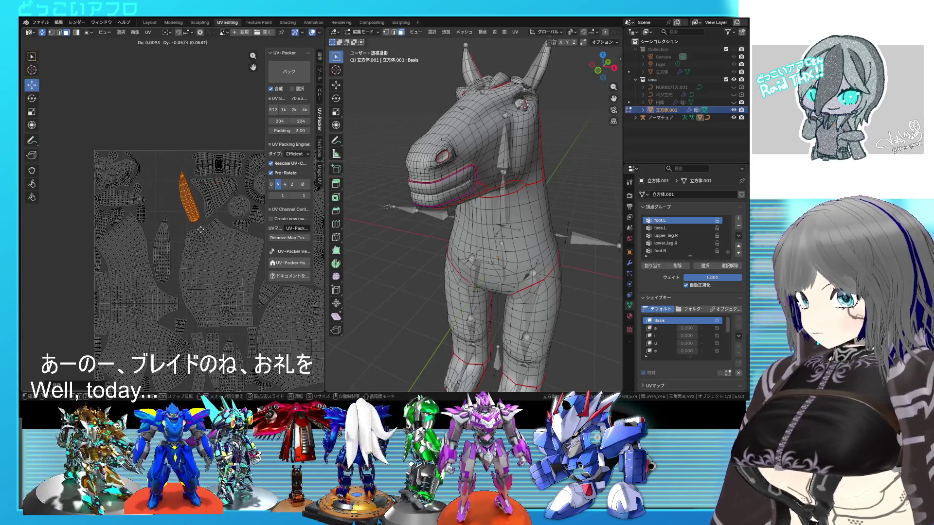
left_click(208, 238)
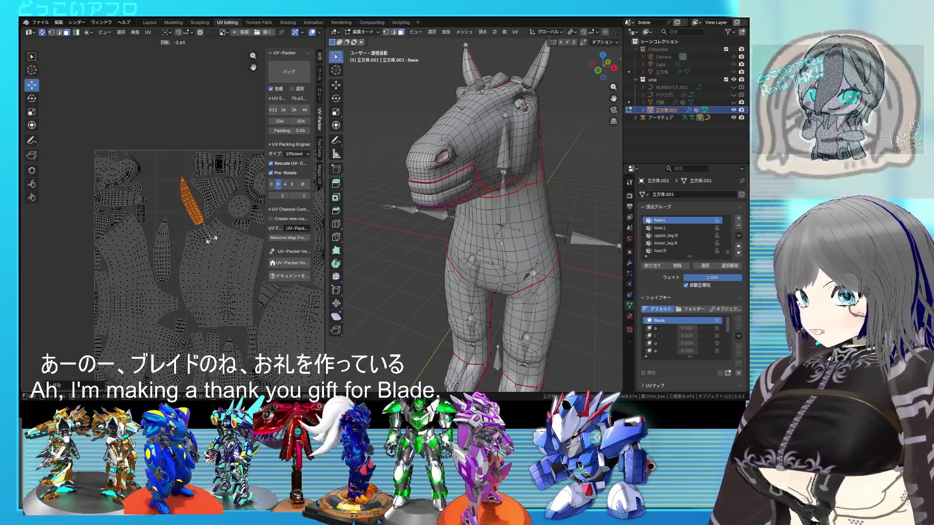
Move the small leftover island at the bottom up beside the striped island
middle_click_drag(209, 241, 203, 183)
left_click(181, 282)
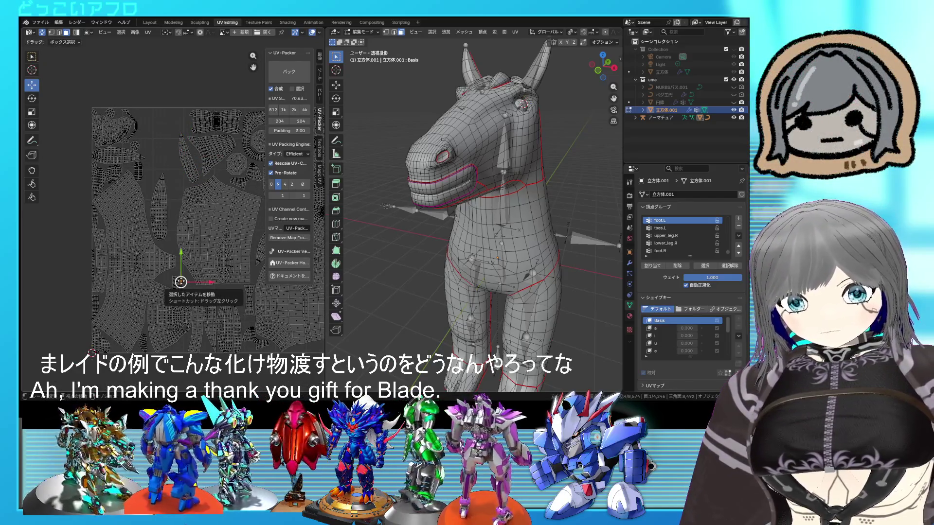
left_click(178, 283)
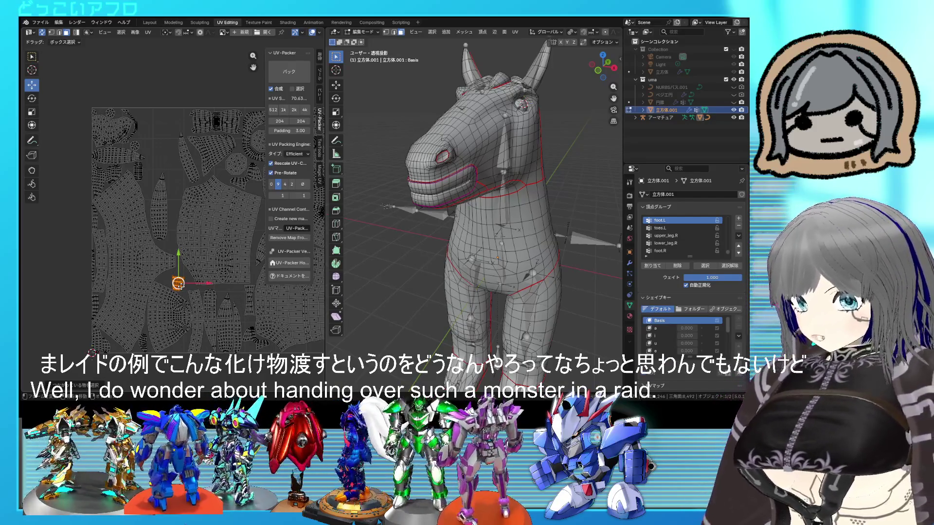
scroll(190, 288, "up", 1)
mouse_move(189, 288)
left_mouse_down()
mouse_move(165, 139)
mouse_move(162, 145)
left_mouse_up()
Enlarge that small island slightly and place it into its gap
scroll(156, 185, "up", 3)
key("g")
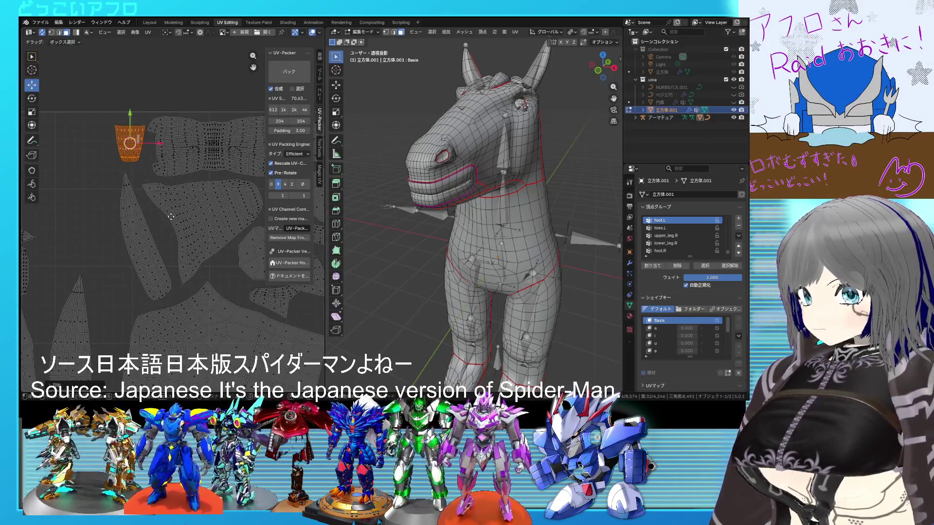
key("s")
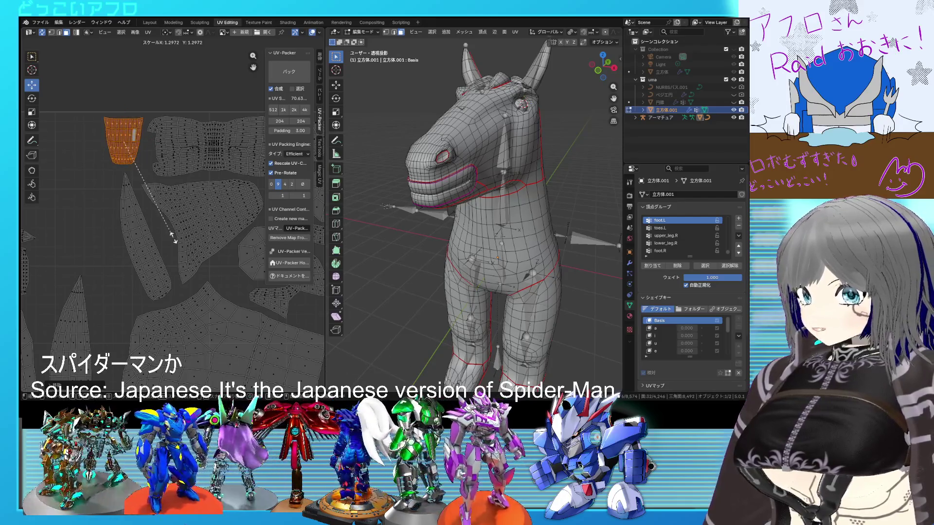
key("g")
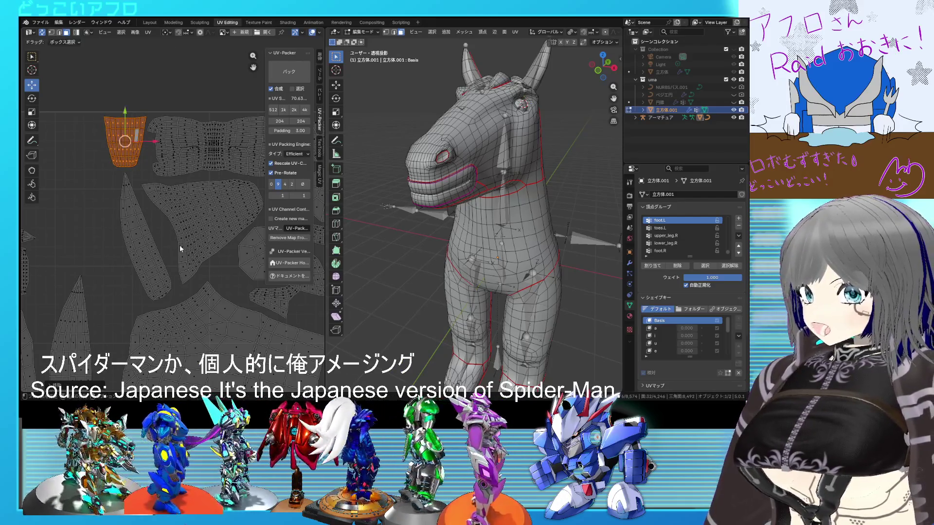
scroll(179, 245, "down", 2)
mouse_move(179, 245)
middle_mouse_down()
mouse_move(203, 235)
mouse_move(270, 242)
middle_mouse_up()
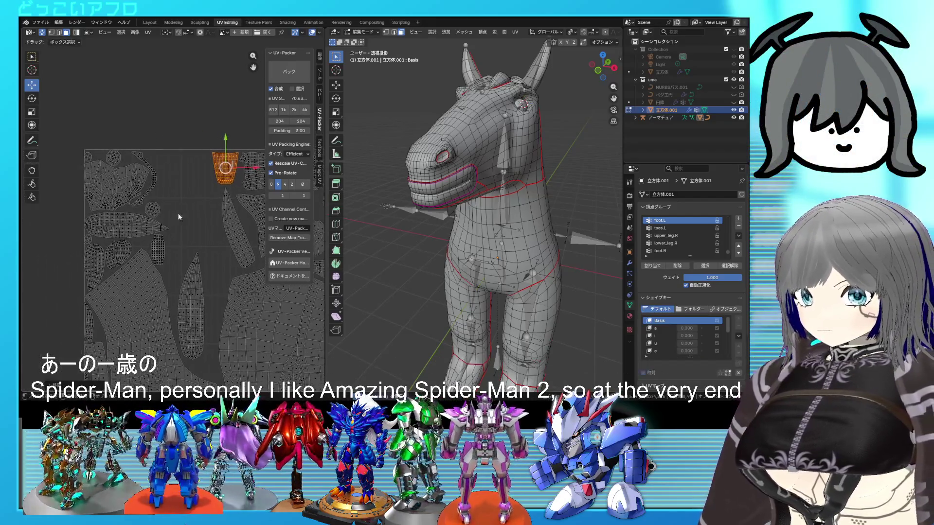
left_click(155, 187)
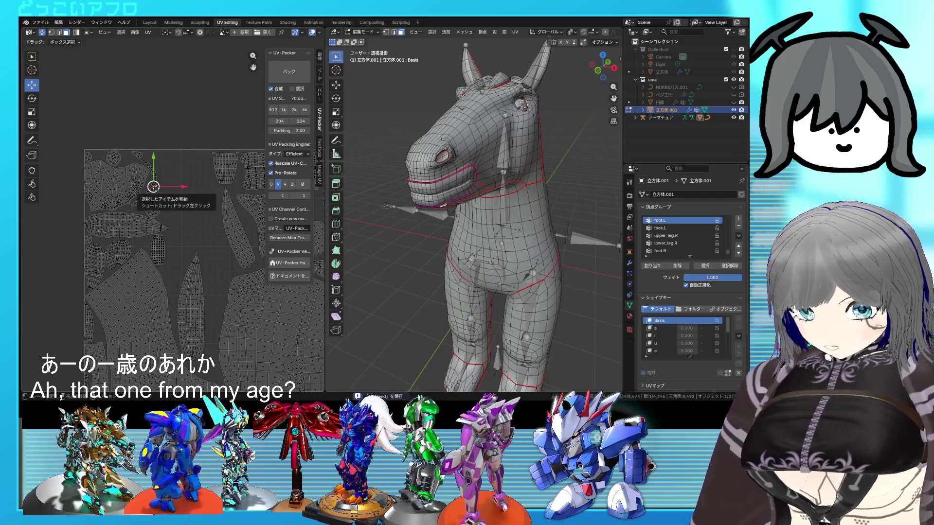
Slide another leftover island right into free space
left_click(156, 187)
left_click_drag(156, 187, 205, 191)
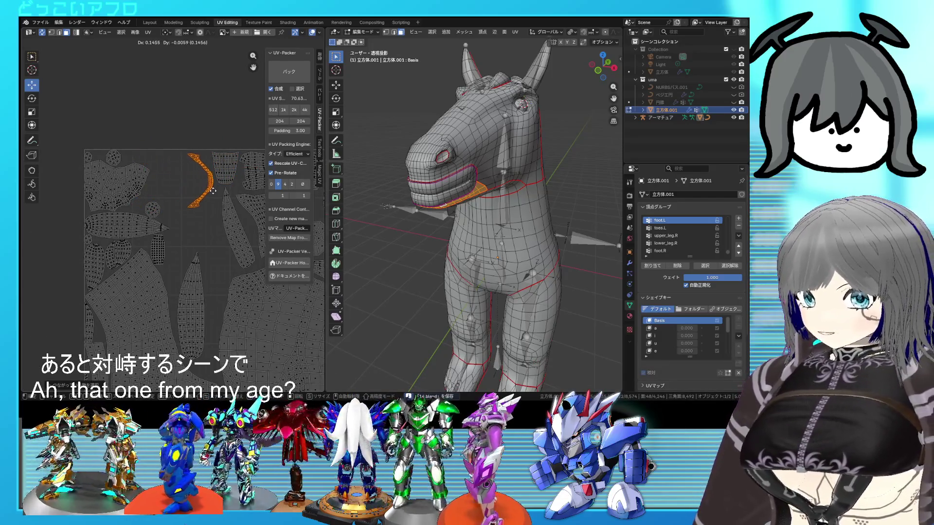
left_click(148, 204)
middle_click_drag(148, 205, 106, 186)
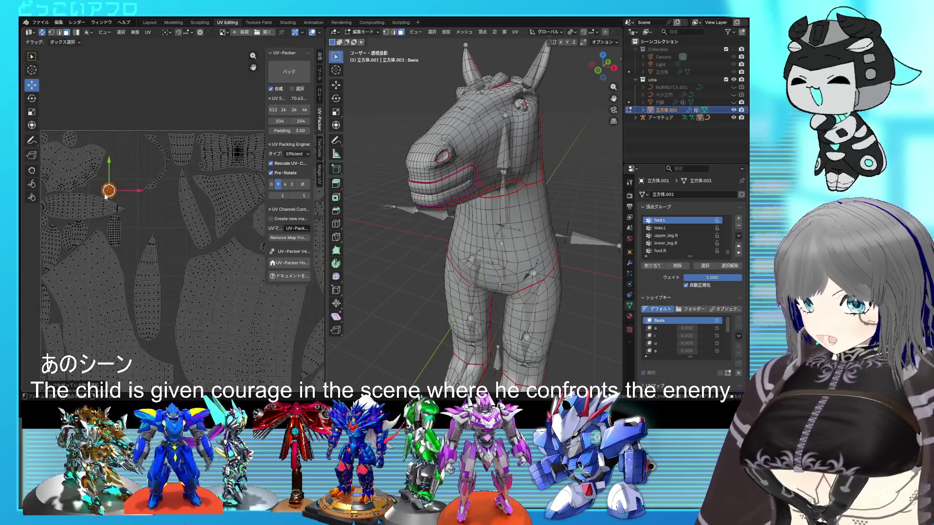
left_click(138, 215)
left_click(193, 236)
middle_click_drag(194, 236, 113, 224)
Select the small round island and the small top-left island, nudging the selection slightly left
left_click(169, 224)
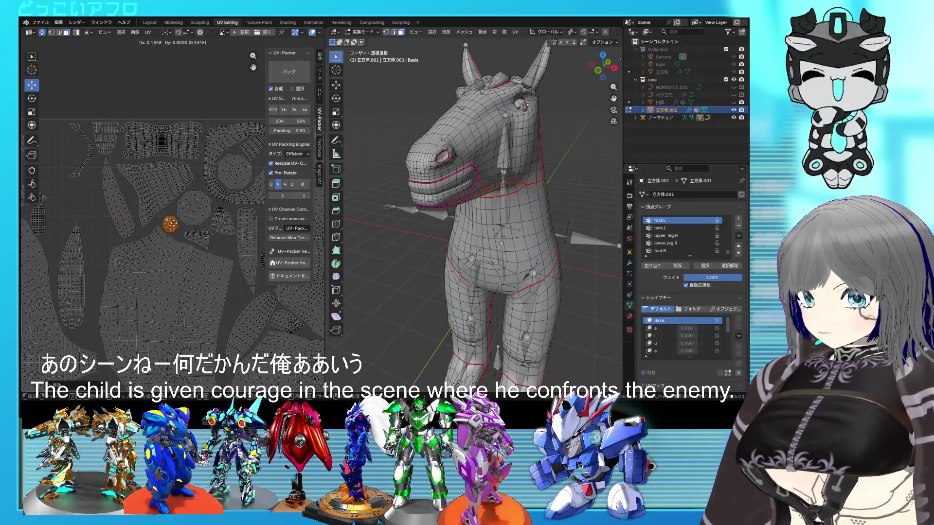
scroll(139, 175, "left", 4)
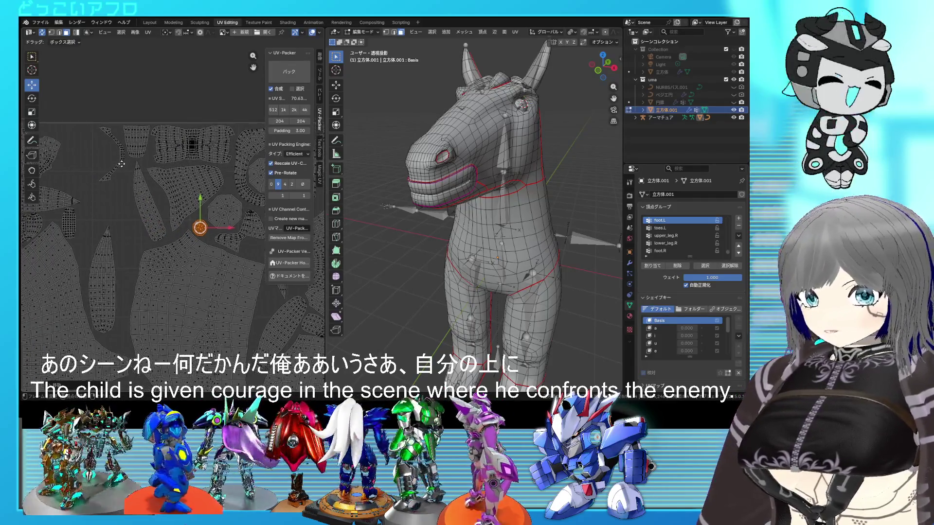
middle_click_drag(128, 172, 122, 189)
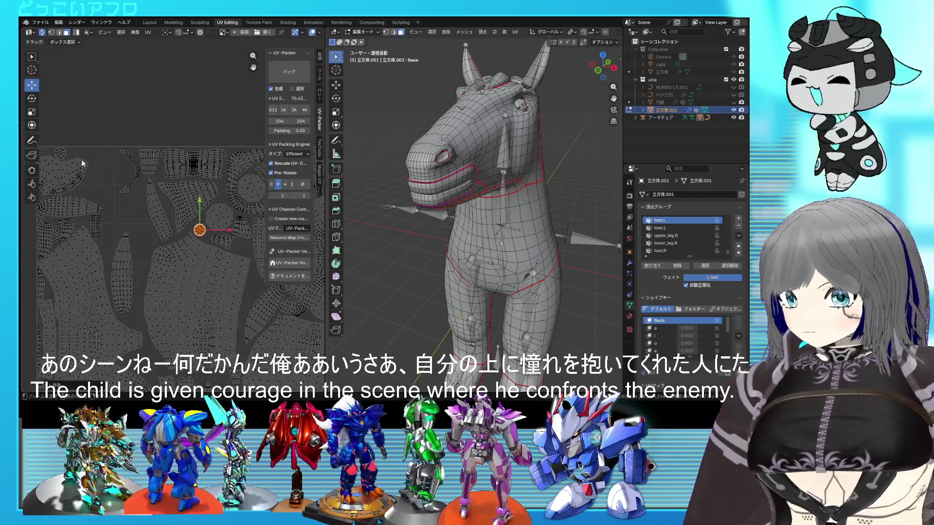
left_click(64, 153)
left_click_drag(64, 152, 60, 154)
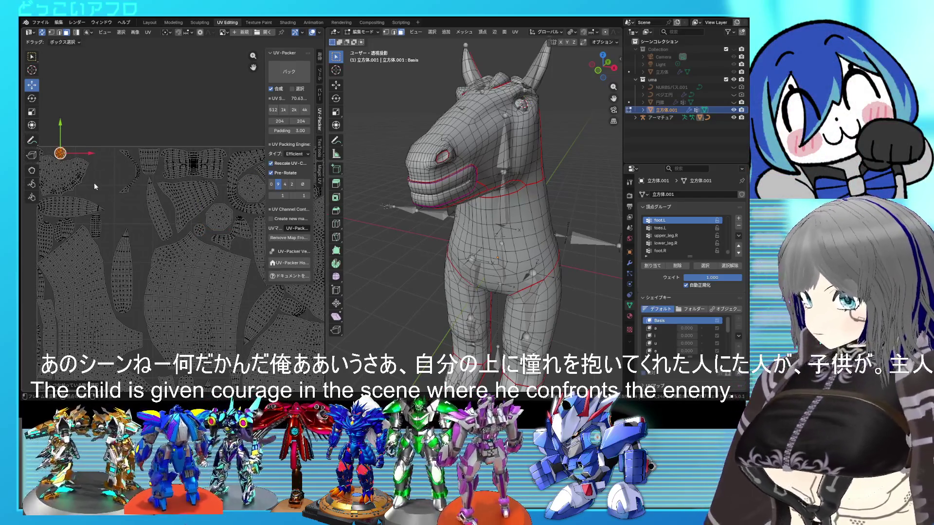
Move the small round island to a new position in the layout
scroll(94, 184, "down", 2)
key("g")
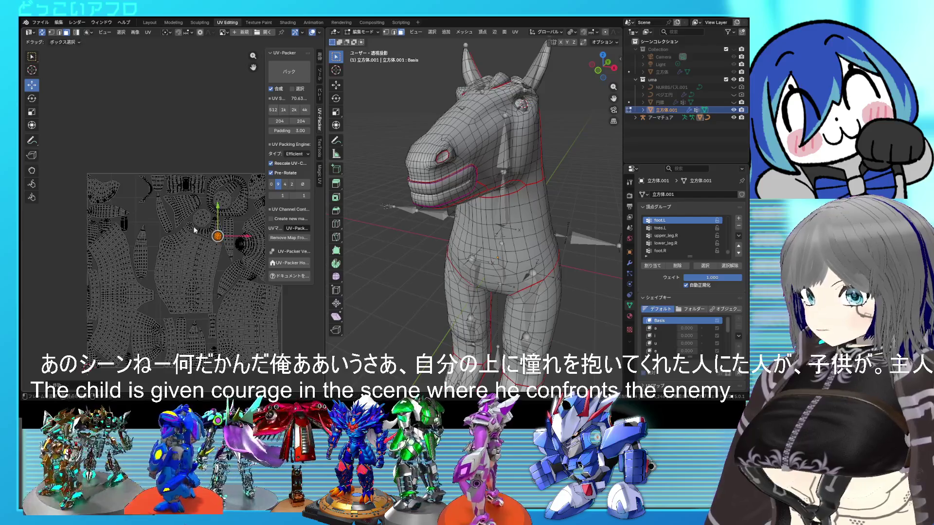
scroll(230, 214, "up", 4)
key("g")
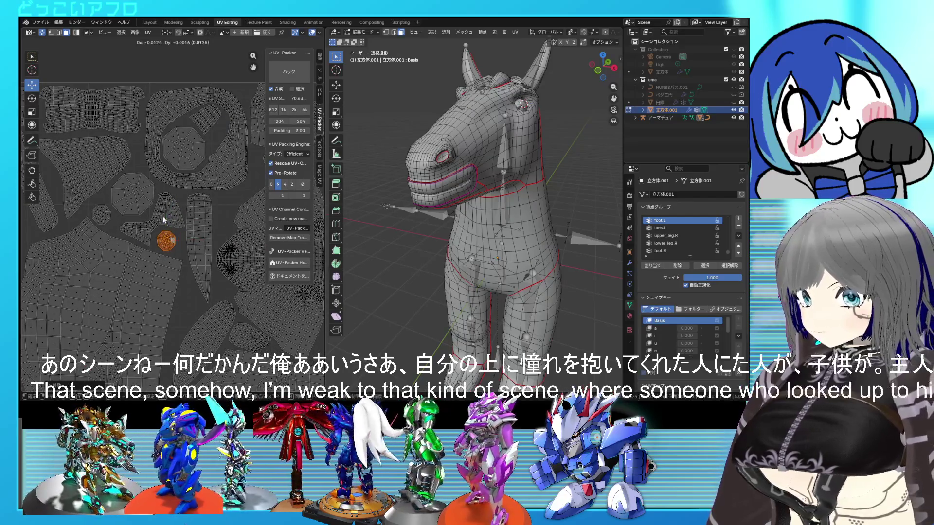
left_click(163, 216)
Reposition another island elsewhere in the layout
mouse_move(162, 216)
middle_mouse_down()
mouse_move(160, 197)
mouse_move(230, 214)
middle_mouse_up()
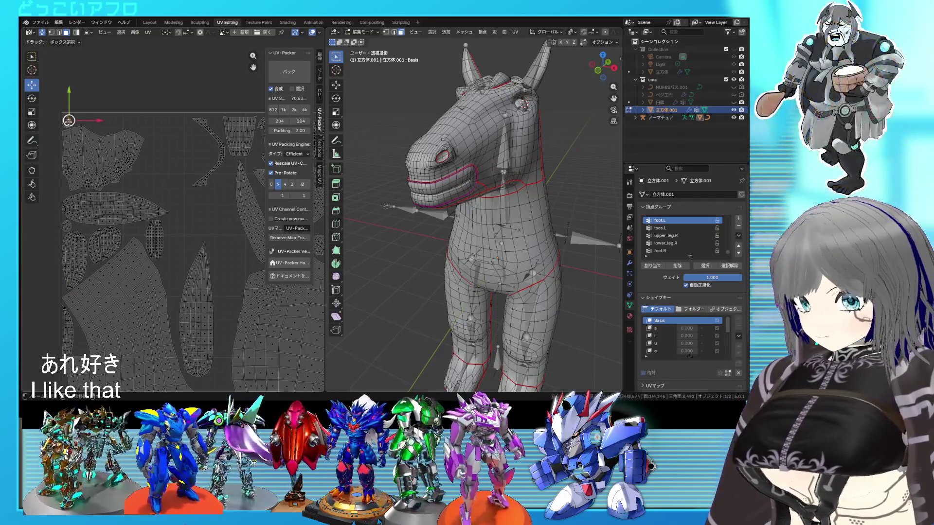
scroll(109, 162, "down", 1)
middle_click_drag(109, 162, 85, 168)
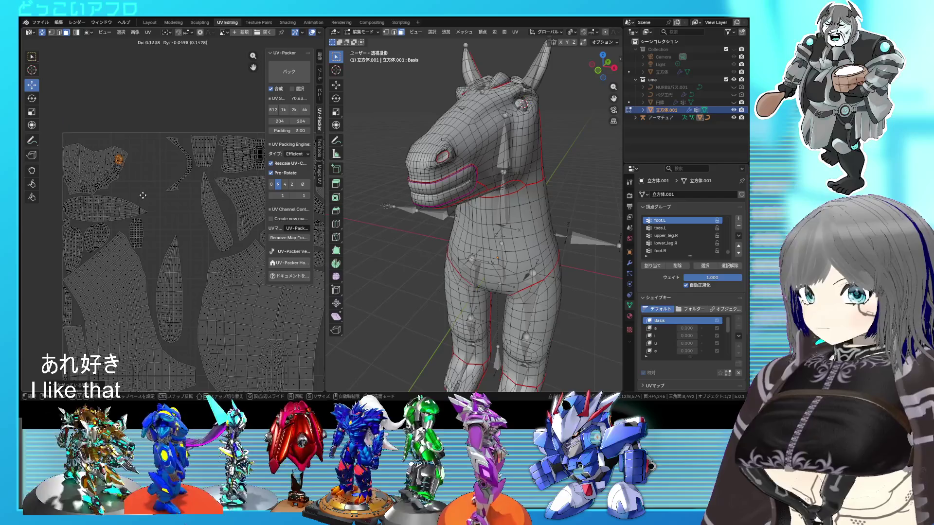
left_click(185, 194)
scroll(185, 194, "up", 2)
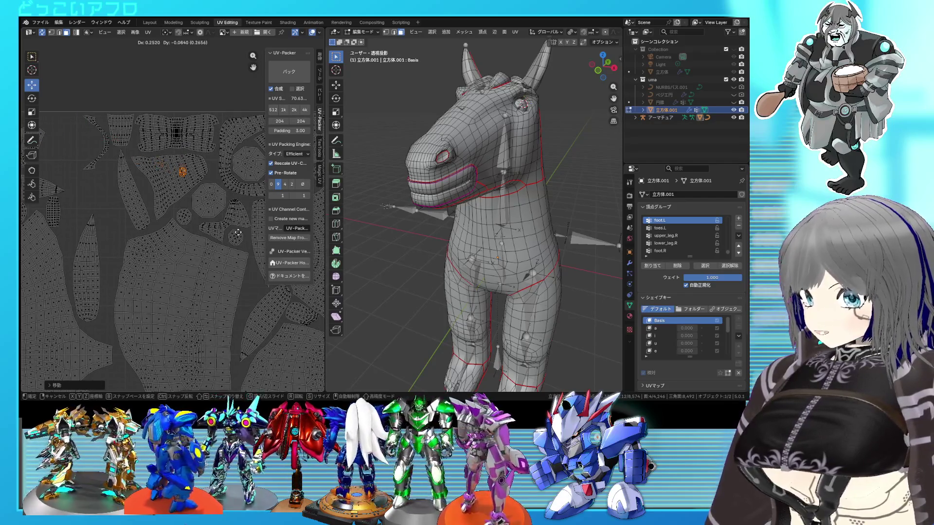
key("g")
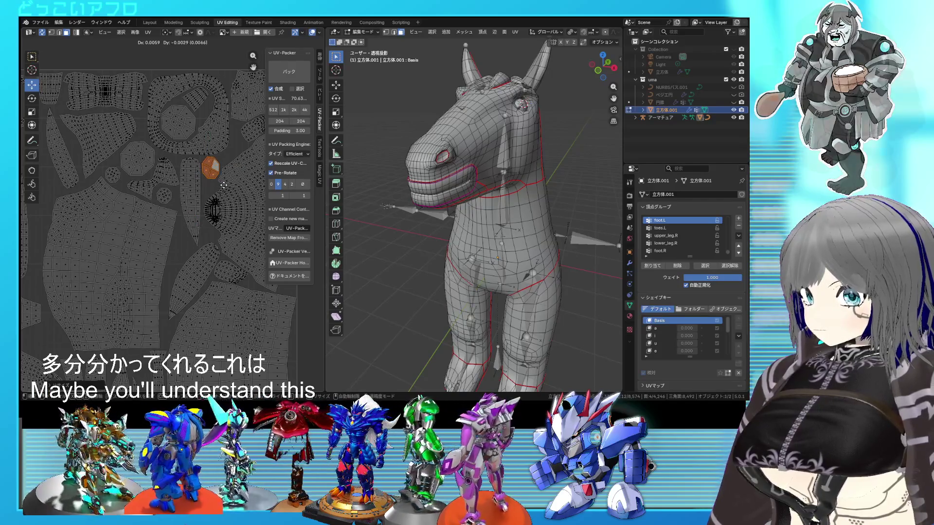
scroll(136, 201, "down", 2)
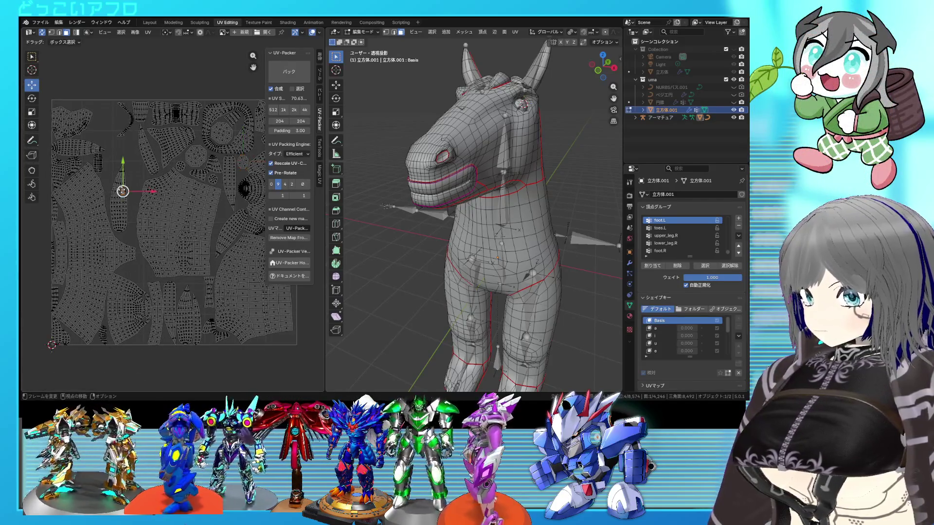
Select a whole leftover island and move it up and to the right
key("l")
key("g")
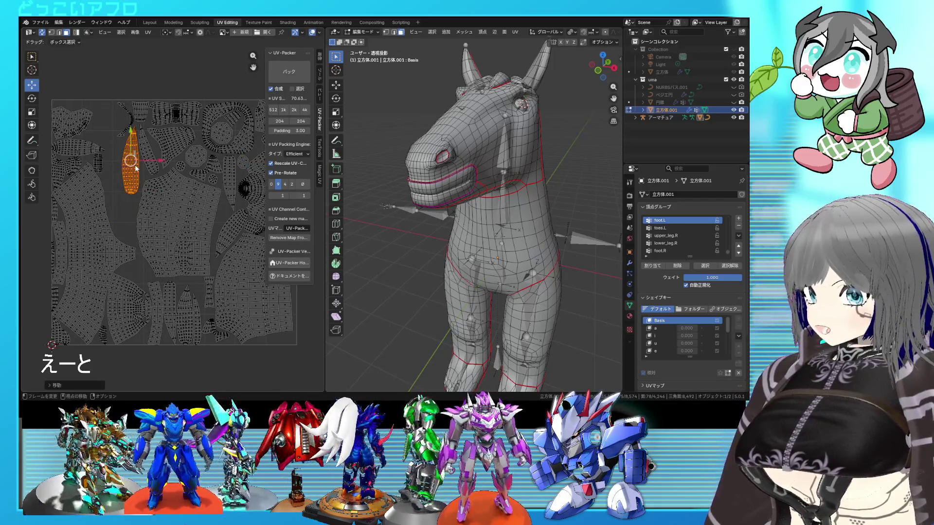
scroll(135, 170, "up", 3)
scroll(153, 211, "down", 1)
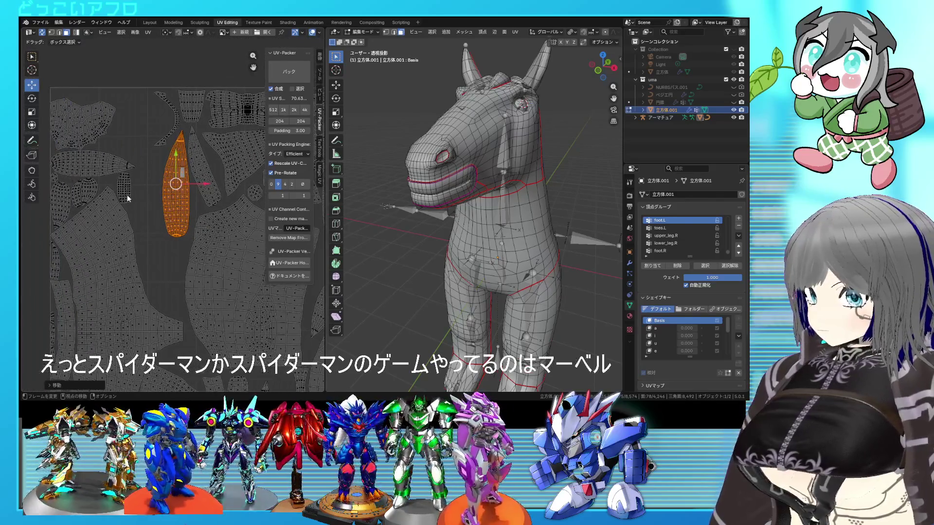
Select the small leftover island and move it toward open space
left_click(127, 195)
key("l")
key("g")
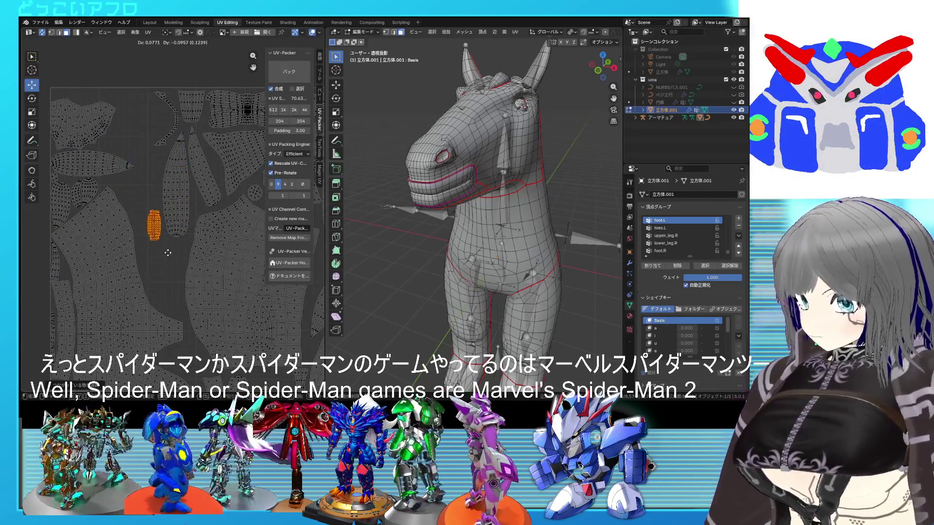
scroll(178, 234, "down", 1)
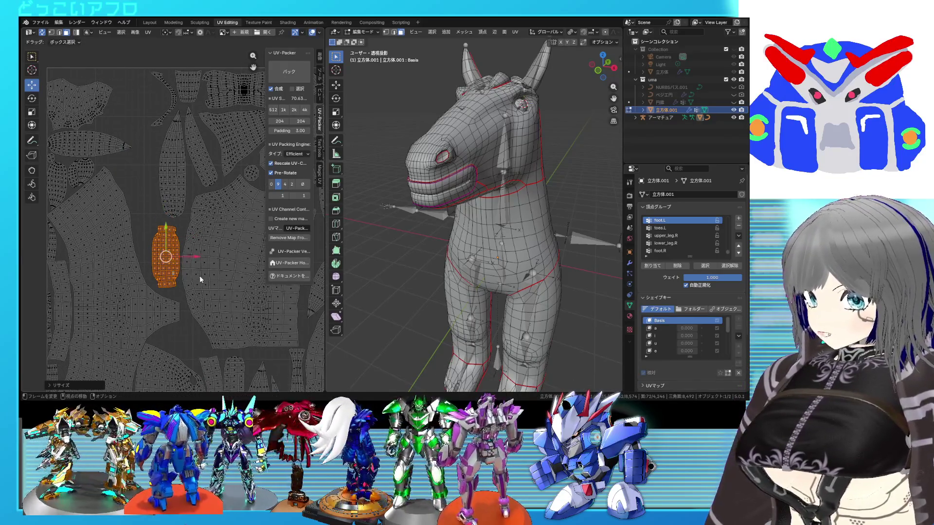
scroll(199, 280, "down", 1)
scroll(185, 282, "up", 5)
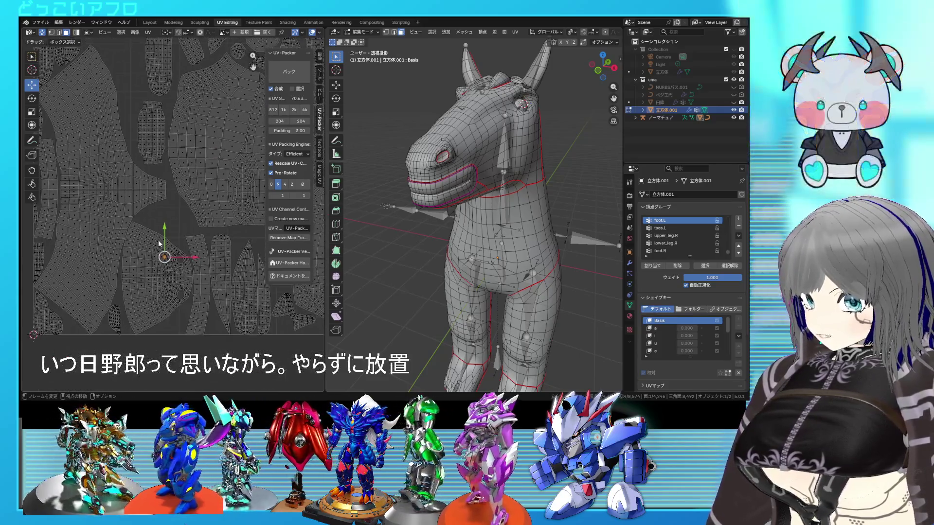
scroll(118, 325, "down", 1)
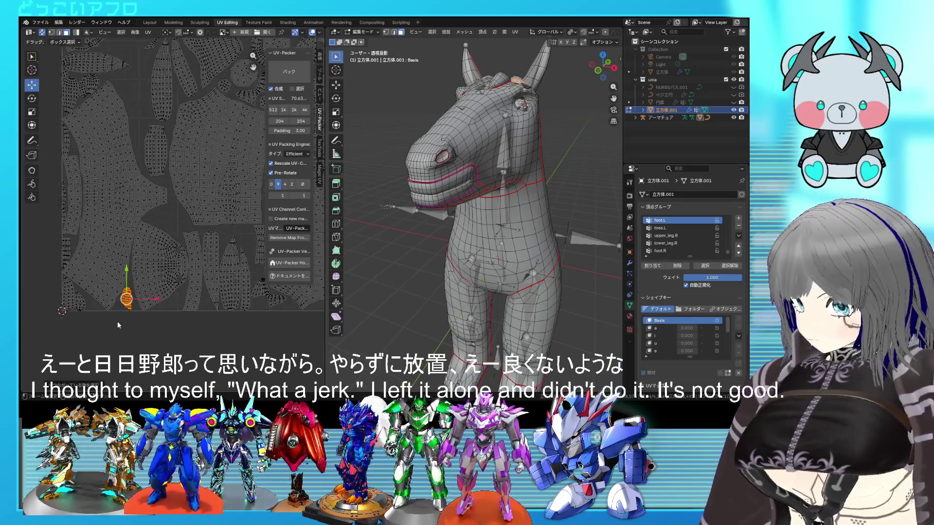
scroll(169, 240, "up", 2)
Rotate and enlarge the small island to its new tilt, then frame the whole layout
key("r")
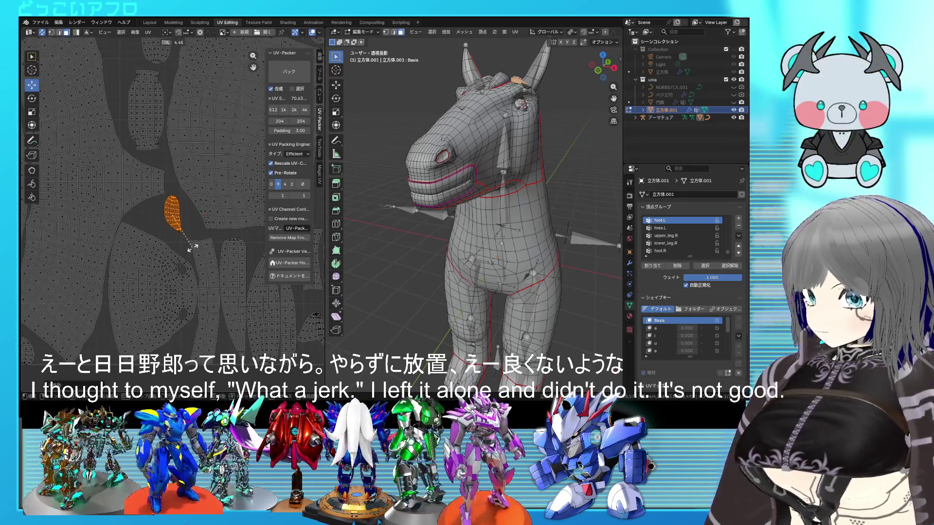
key("s")
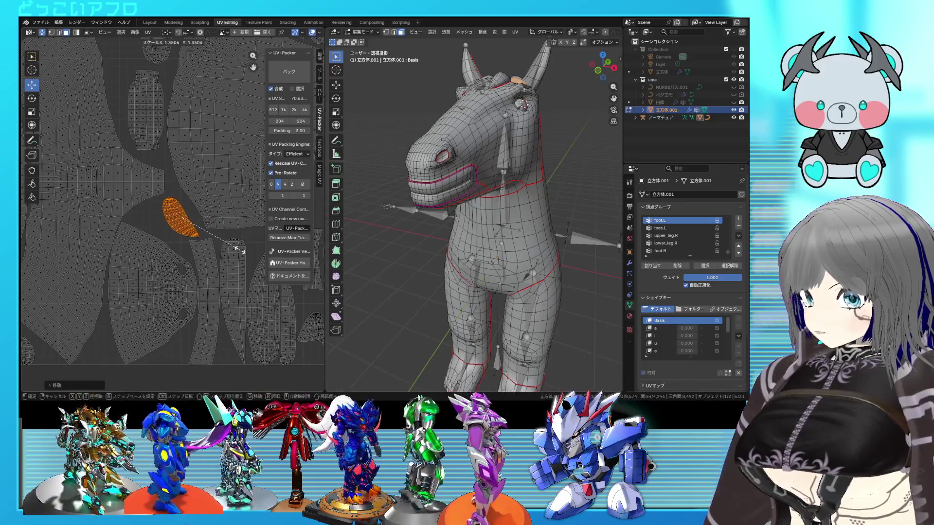
key("r")
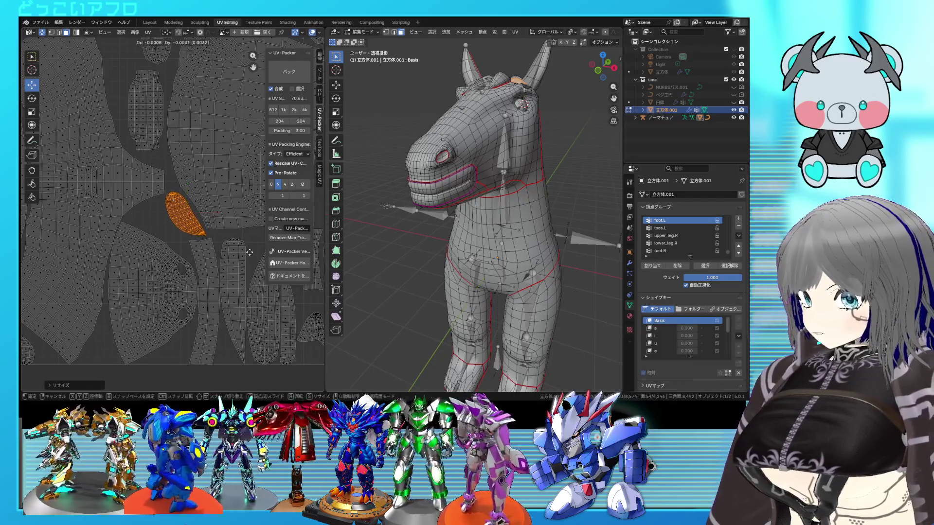
left_click(248, 257)
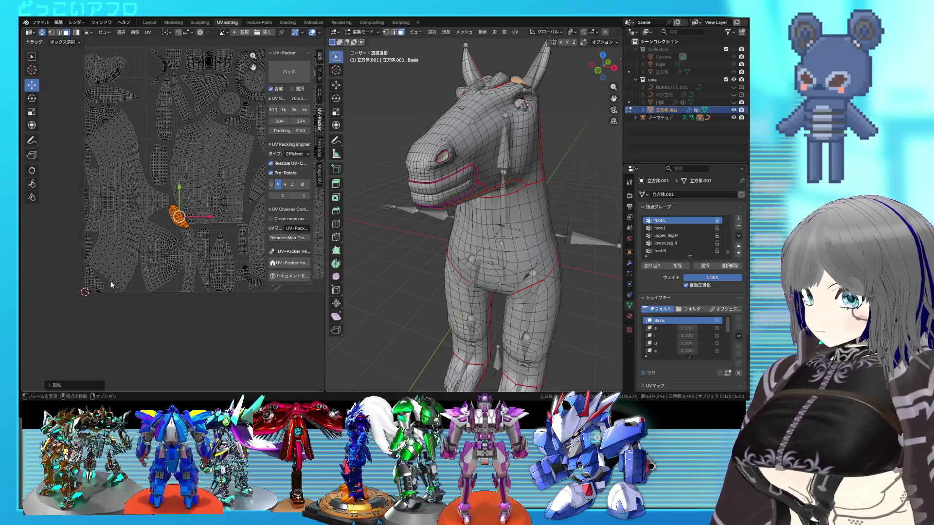
key("alt+a")
key("Home")
Place another leftover island into a gap and rotate it to fit
key("l")
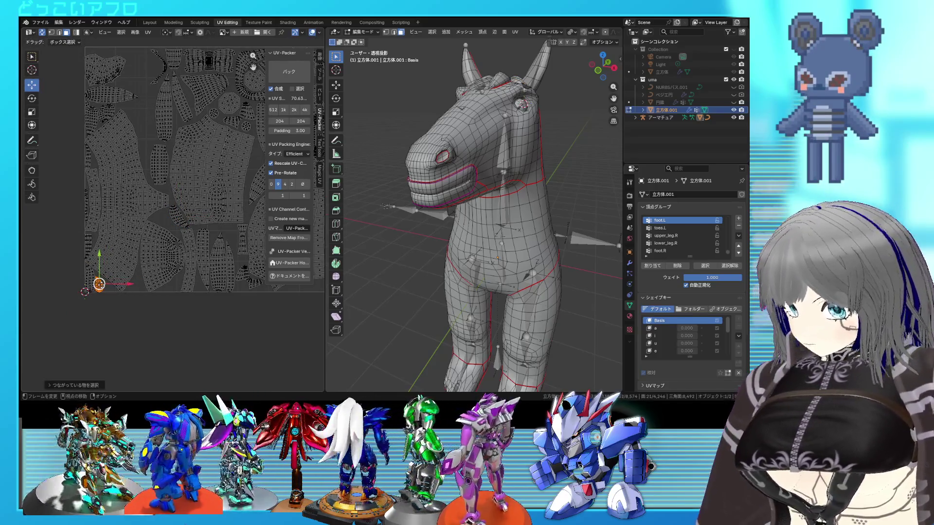
key("g")
left_click(175, 227)
scroll(194, 243, "up", 3)
key("r")
left_click(131, 159)
Drop that island beside the larger piece
key("g")
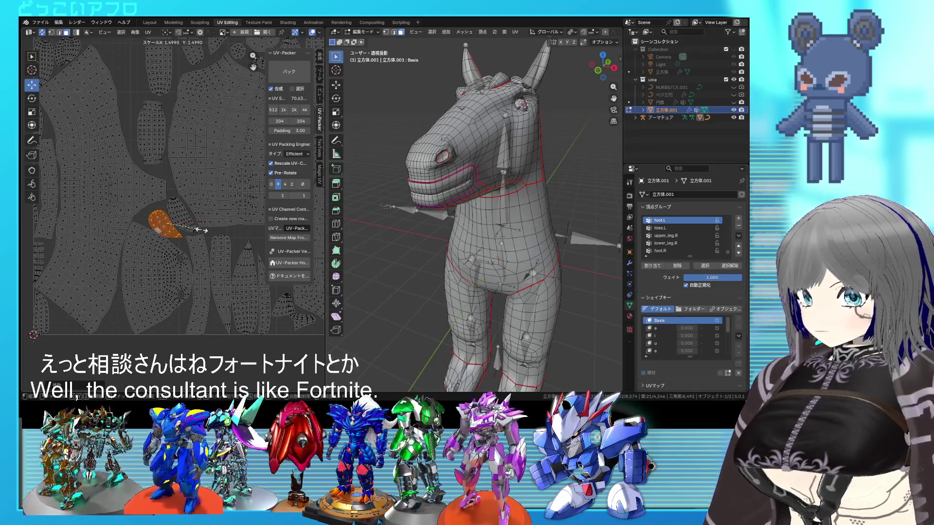
left_click(194, 237)
scroll(194, 243, "up", 1)
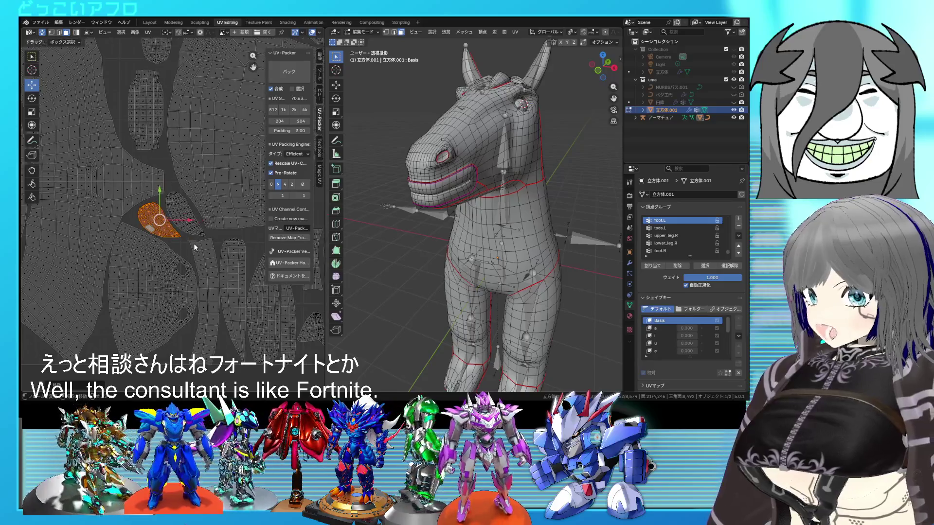
scroll(120, 232, "down", 1)
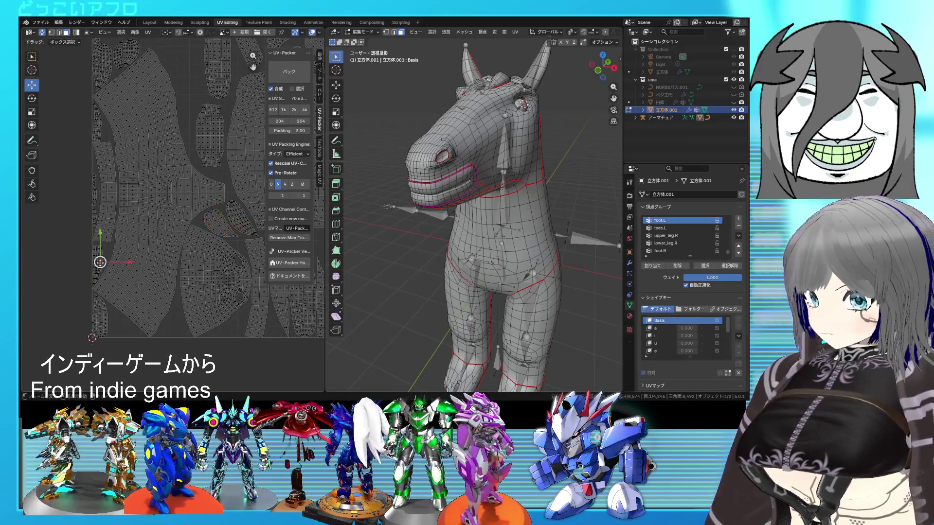
scroll(97, 265, "down", 1)
Move a small island into an empty gap, turning it around to fit
key("g")
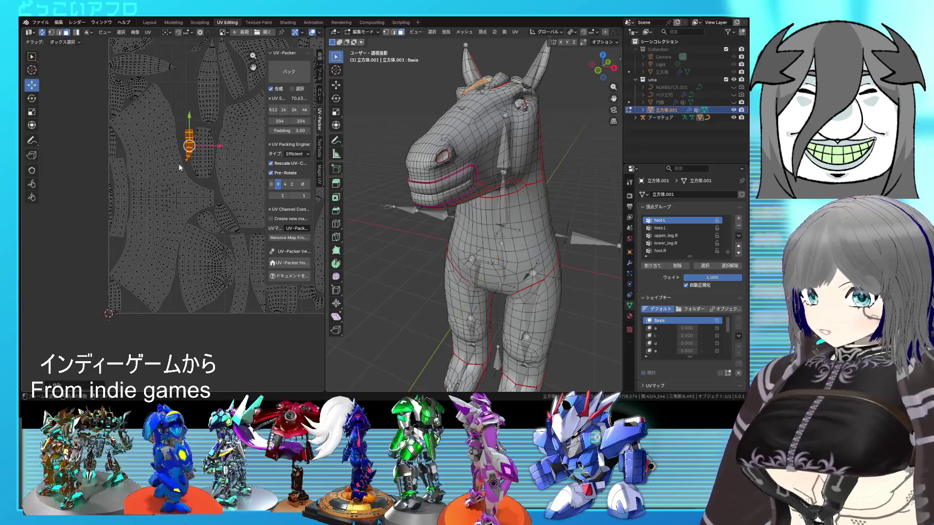
scroll(179, 165, "up", 2)
key("r")
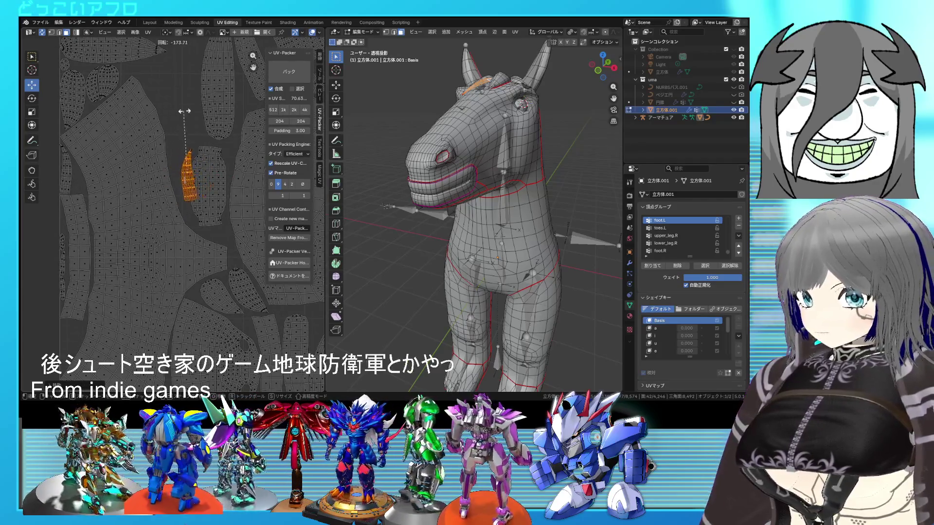
left_click(194, 112)
scroll(209, 173, "up", 2)
key("g")
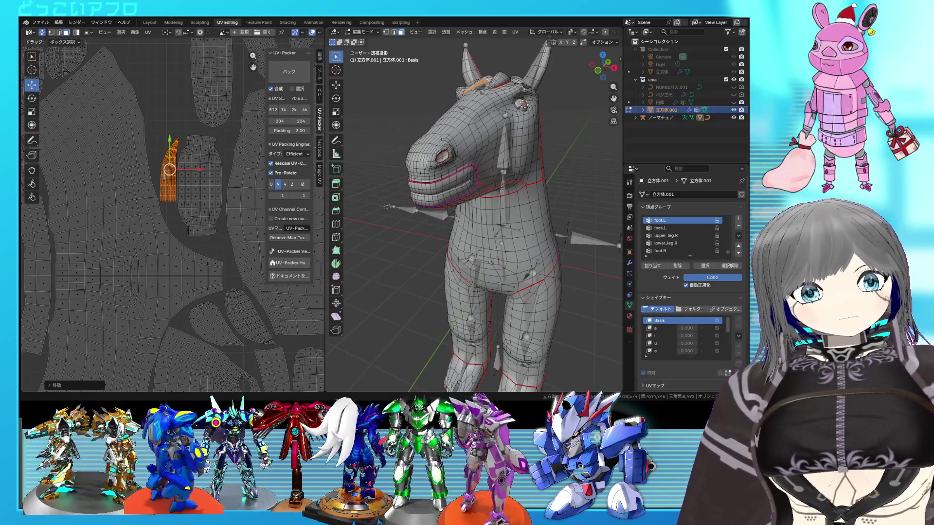
scroll(216, 207, "up", 3)
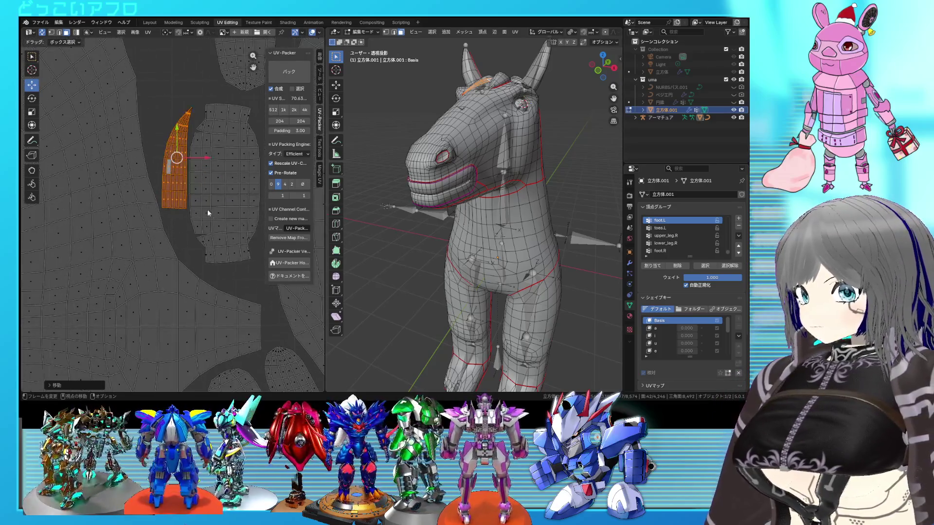
Nudge the island upward and tilt it to follow the neighbouring curve
key("g")
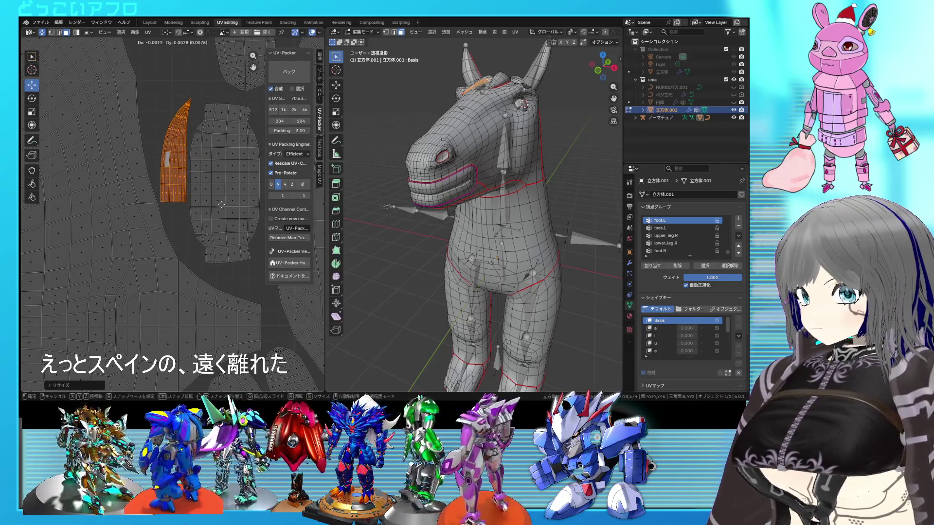
left_click(224, 205)
key("r")
left_click(226, 197)
key("r")
left_click(227, 185)
key("r")
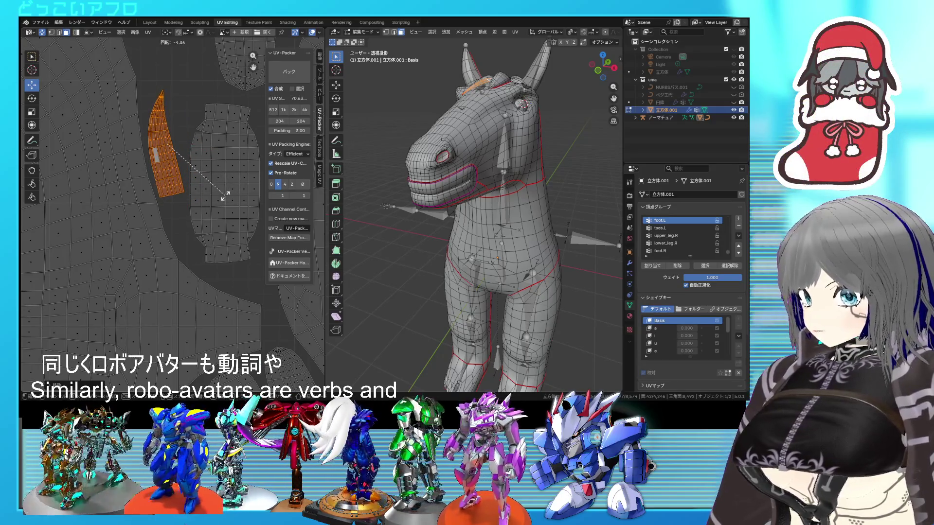
left_click(225, 194)
scroll(225, 194, "down", 3)
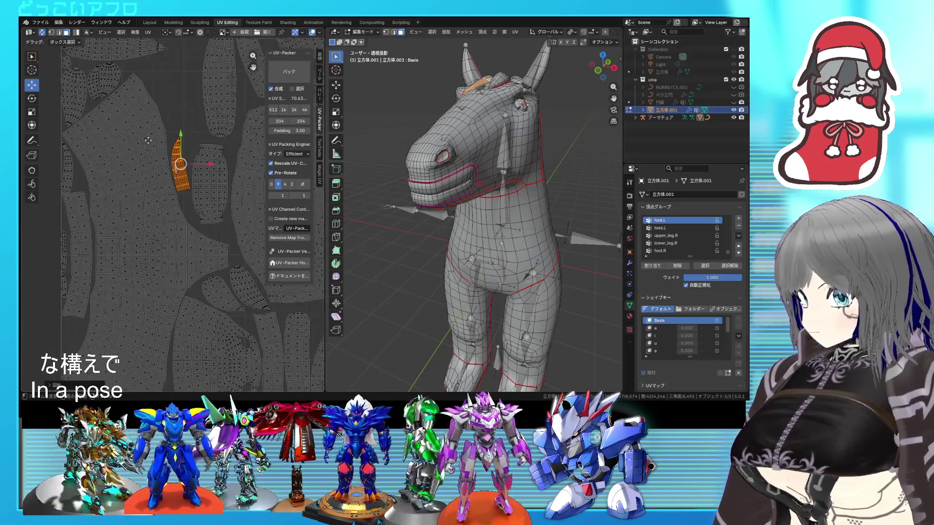
Move the selected island into an open gap in another part of the layout
middle_click_drag(148, 141, 85, 223)
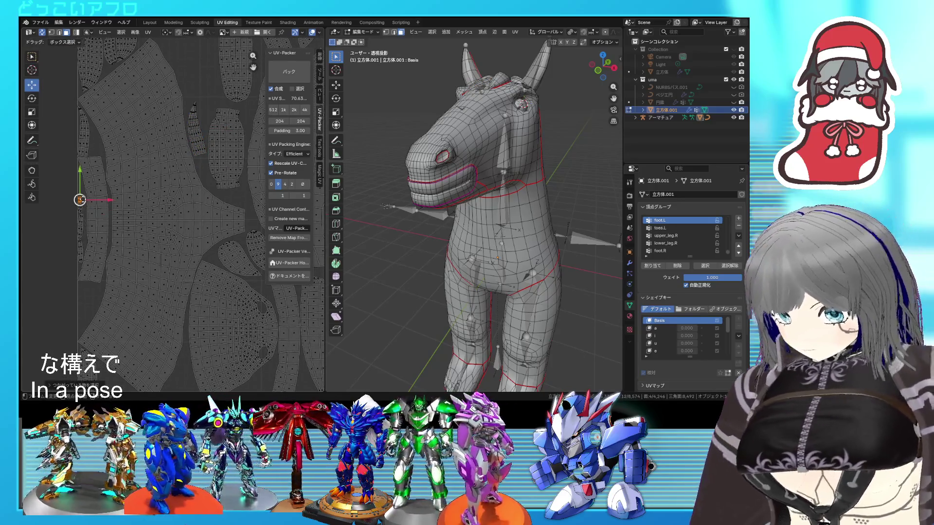
mouse_move(82, 210)
left_mouse_down()
mouse_move(194, 206)
mouse_move(123, 210)
left_mouse_up()
middle_click_drag(123, 210, 153, 209)
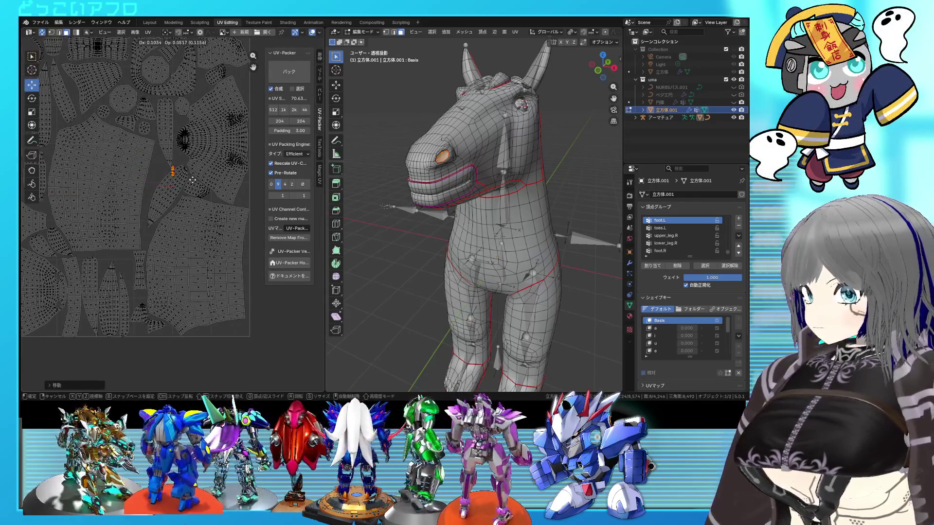
scroll(194, 154, "up", 3)
scroll(188, 221, "up", 2)
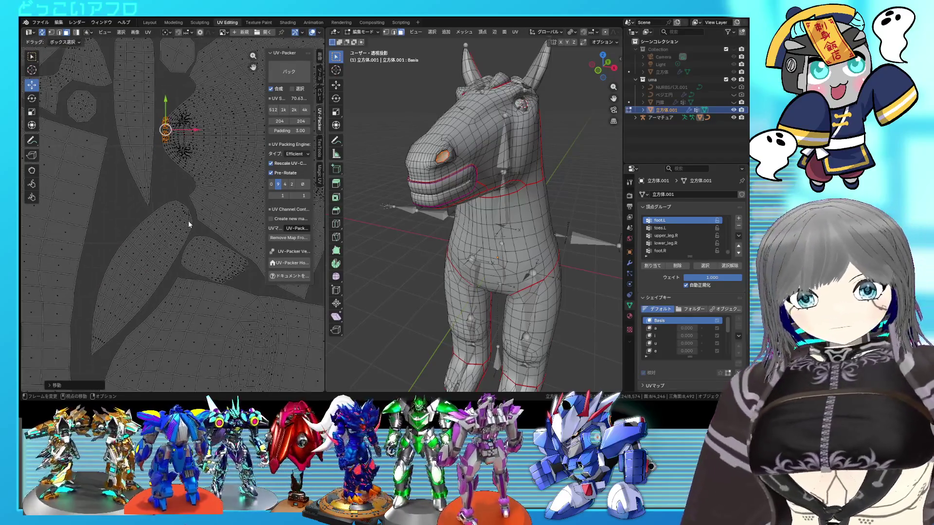
Scale the small island up and rotate it to fit the space
key("s")
left_click(212, 191)
middle_click_drag(212, 191, 196, 279)
key("r")
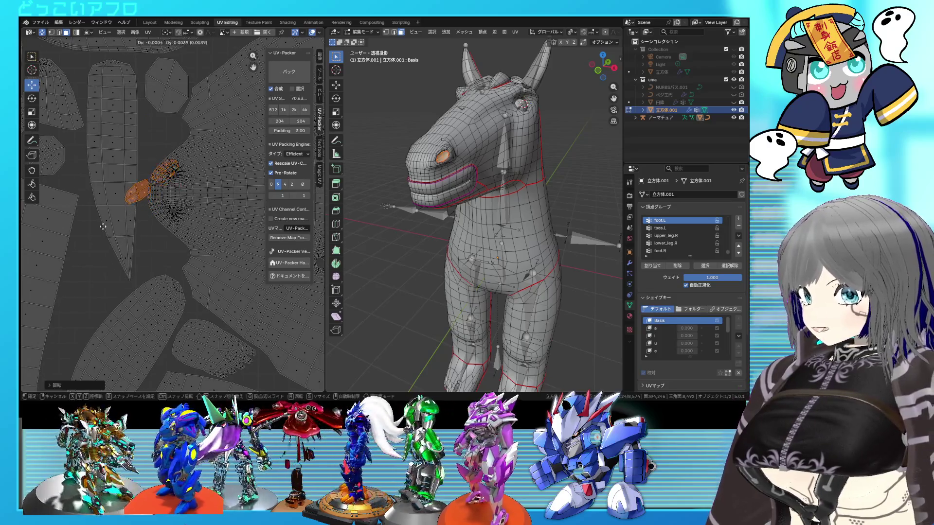
left_click(103, 226)
Enlarge the orange island, reposition it and turn it to match the gap
key("s")
left_click(176, 226)
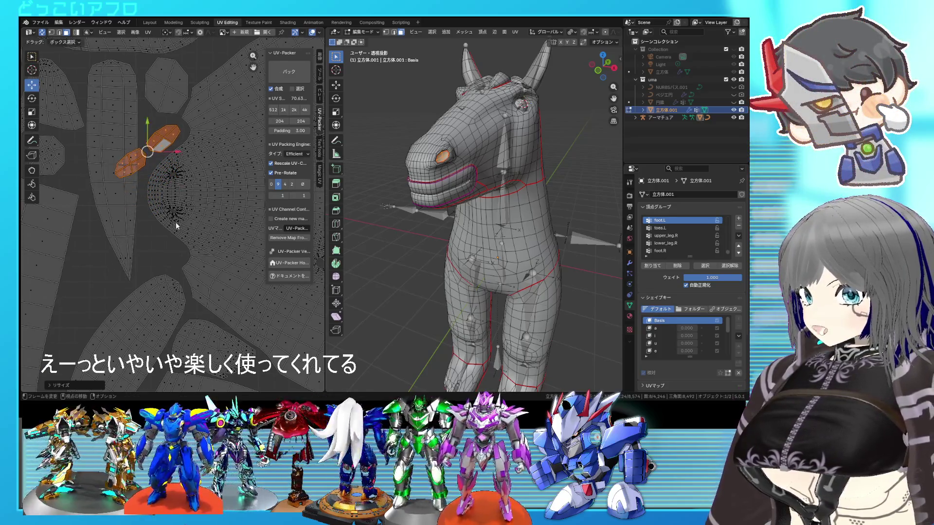
key("g")
left_click(168, 239)
key("r")
key("s")
left_click(159, 249)
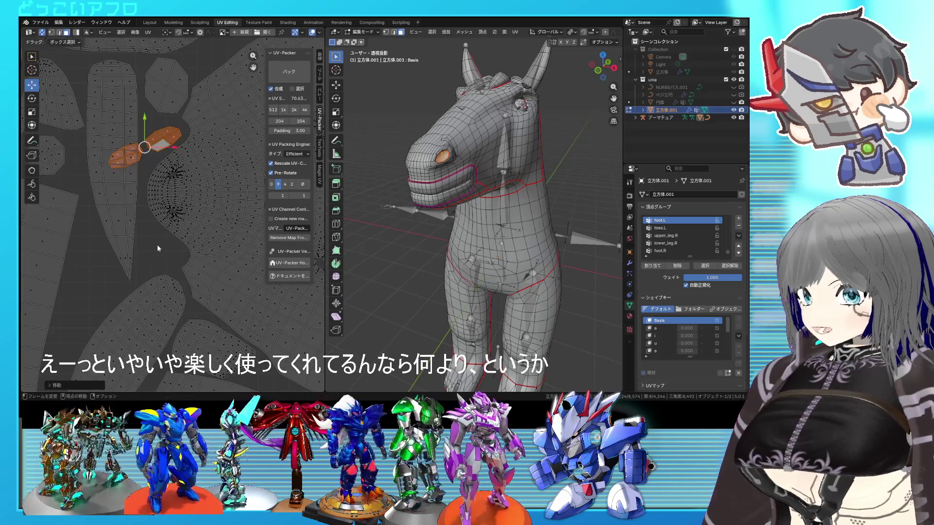
Move the islands lower in the layout, rotate them and shrink them slightly
key("g")
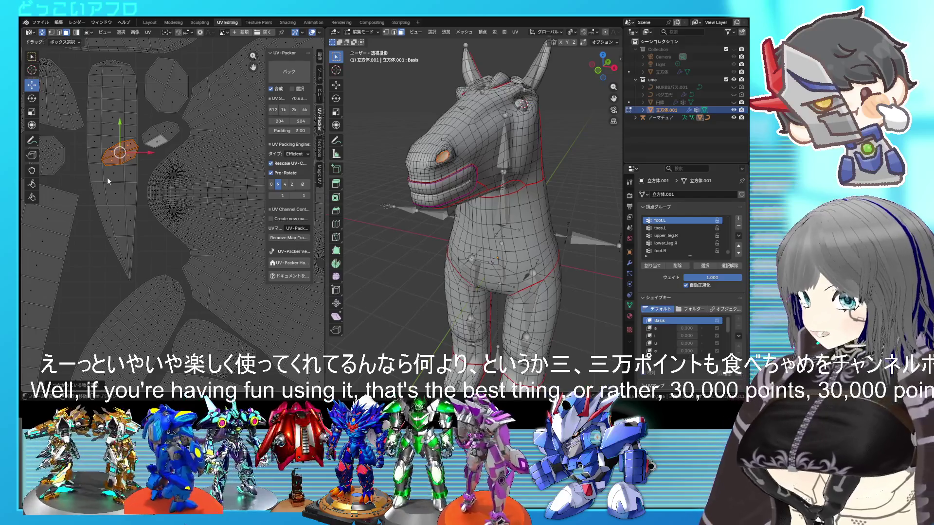
key("g")
left_click(135, 253)
key("r")
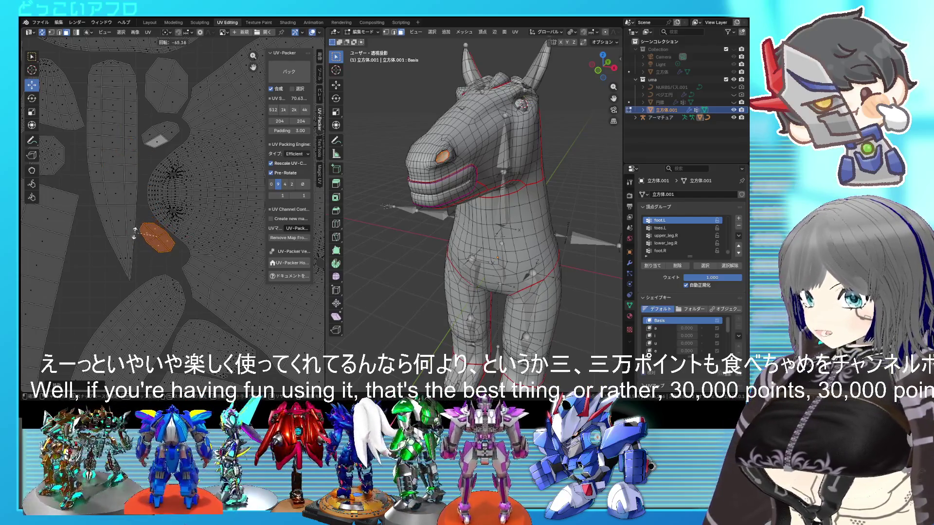
left_click(135, 234)
key("g")
left_click(267, 315)
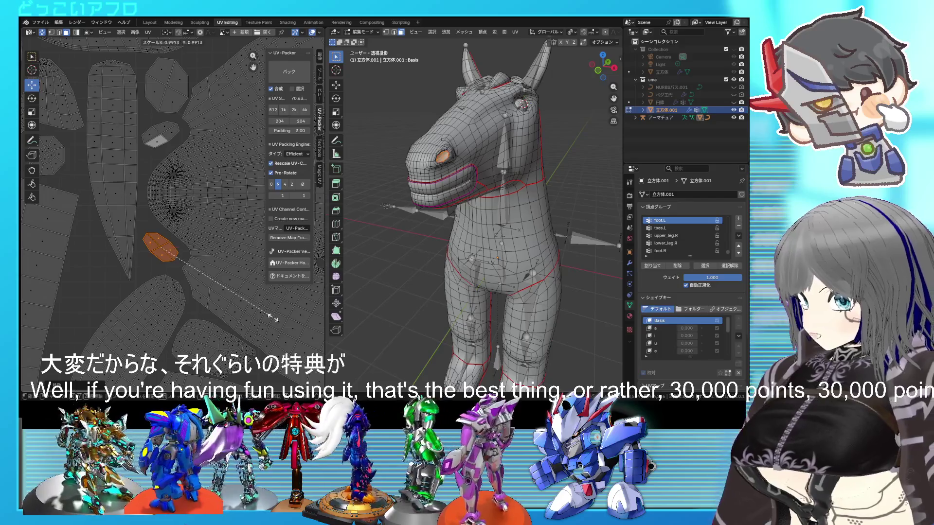
Move the island into place with the whole UV square framed
key("g")
scroll(213, 273, "down", 6)
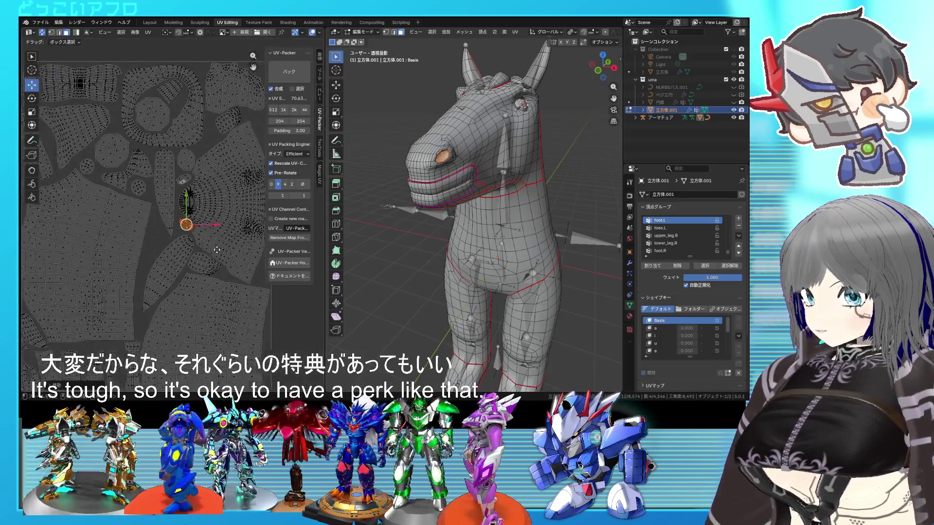
scroll(136, 234, "down", 2)
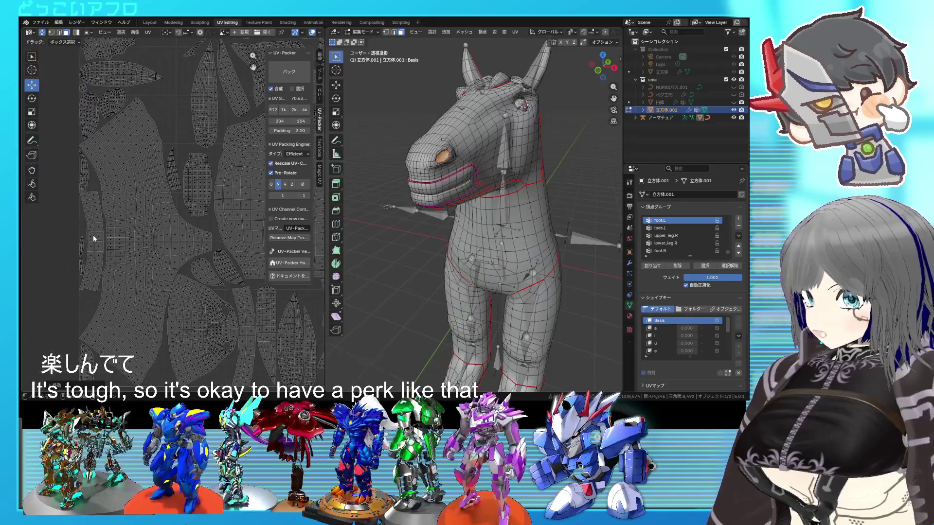
key("Home")
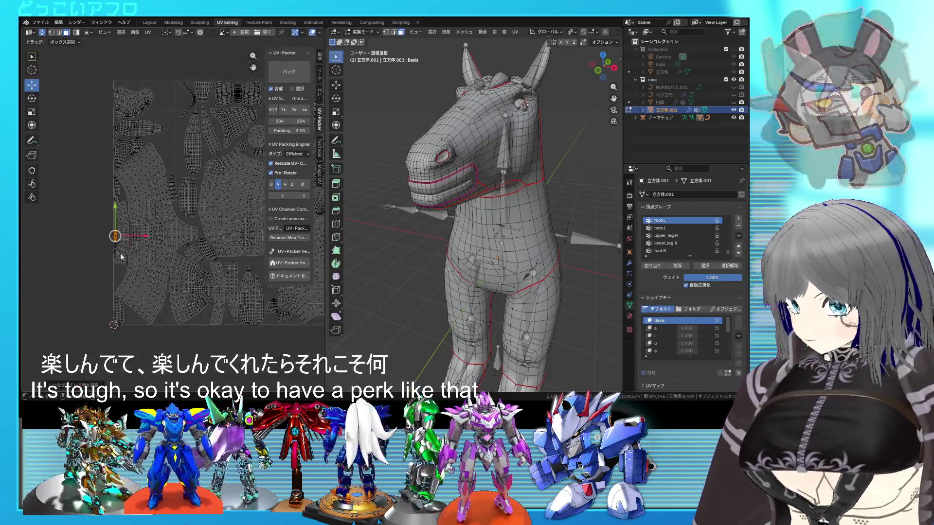
left_click(202, 241)
scroll(184, 224, "up", 2)
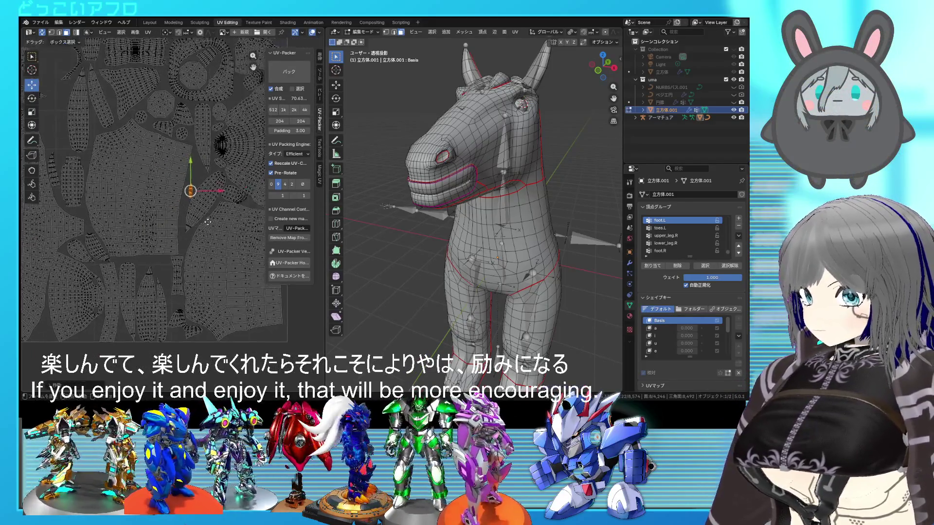
Enlarge the selected island and select the next connected island
key("s")
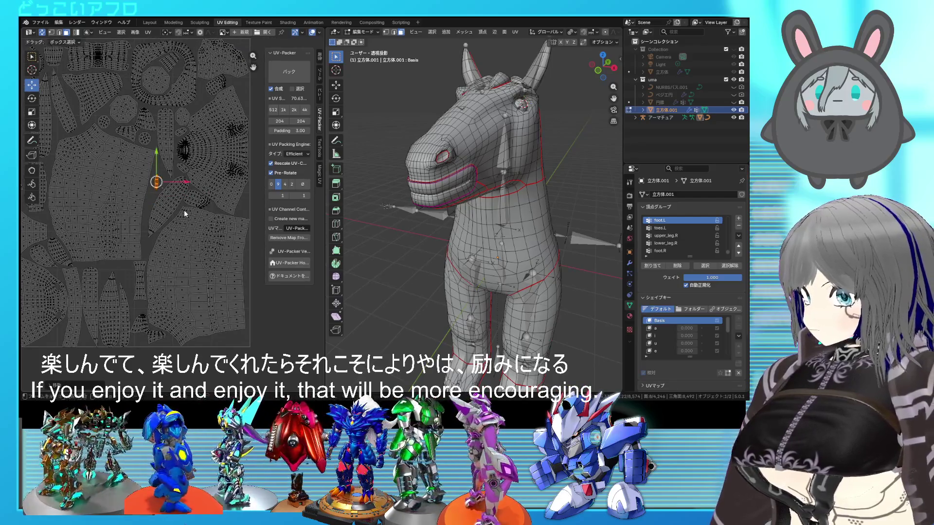
scroll(224, 226, "down", 2)
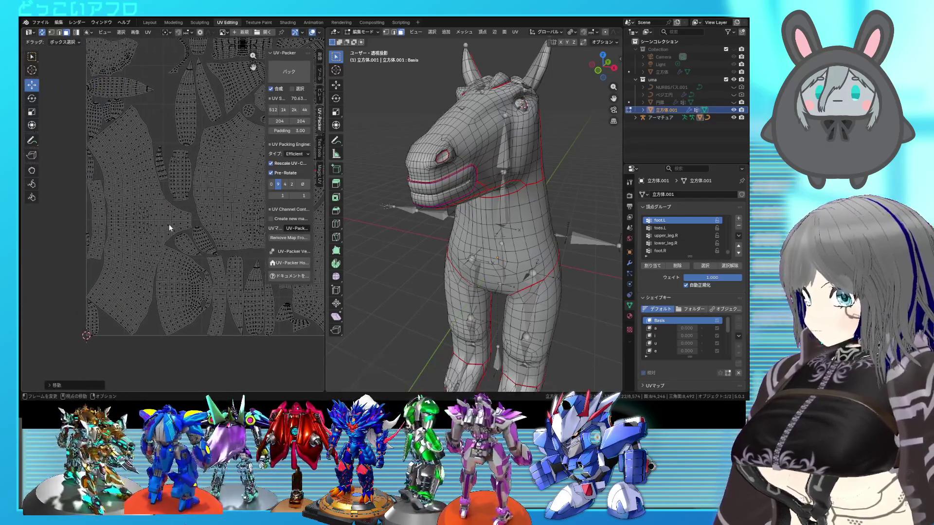
key("ctrl+l")
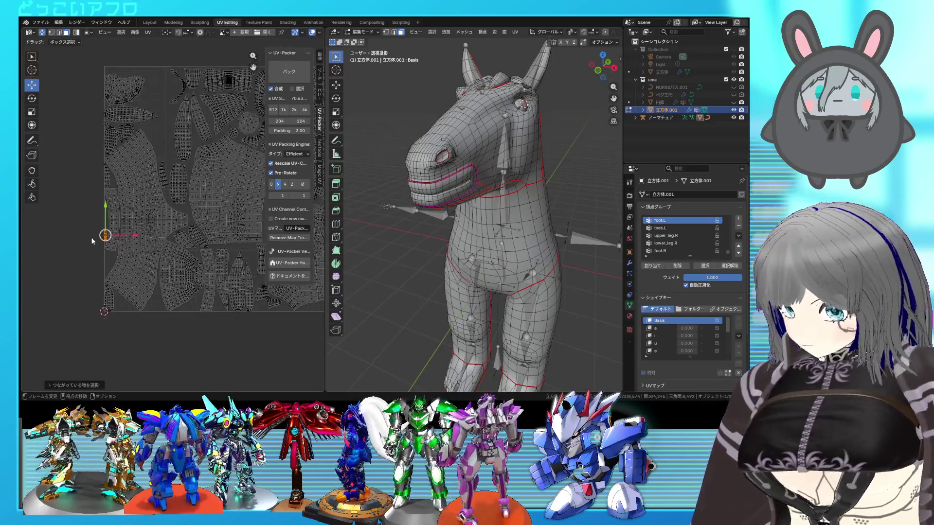
scroll(34, 253, "down", 3)
Move the selected elongated island and drop it into its gap
key("g")
left_click(177, 211)
scroll(168, 204, "up", 5)
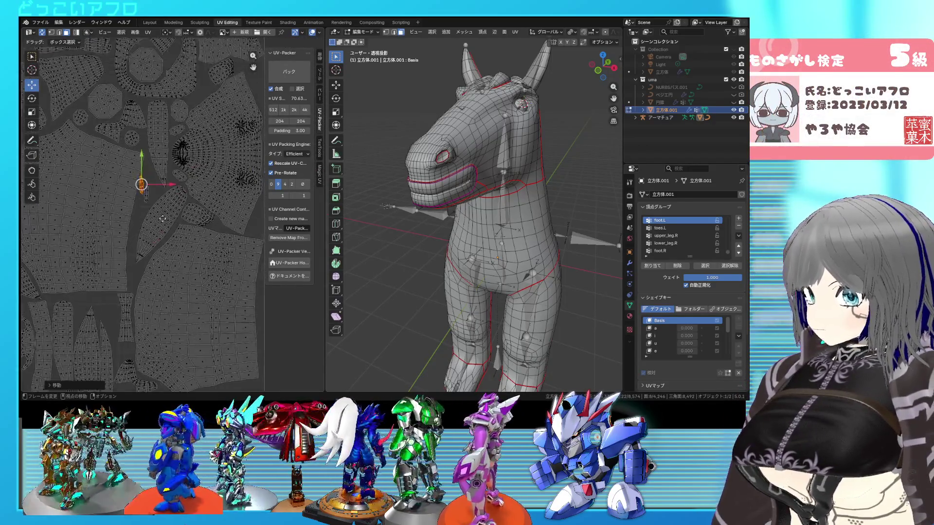
key("g")
left_click(212, 235)
Enlarge the two selected islands and shift them to a new spot
key("s")
left_click(219, 266)
key("g")
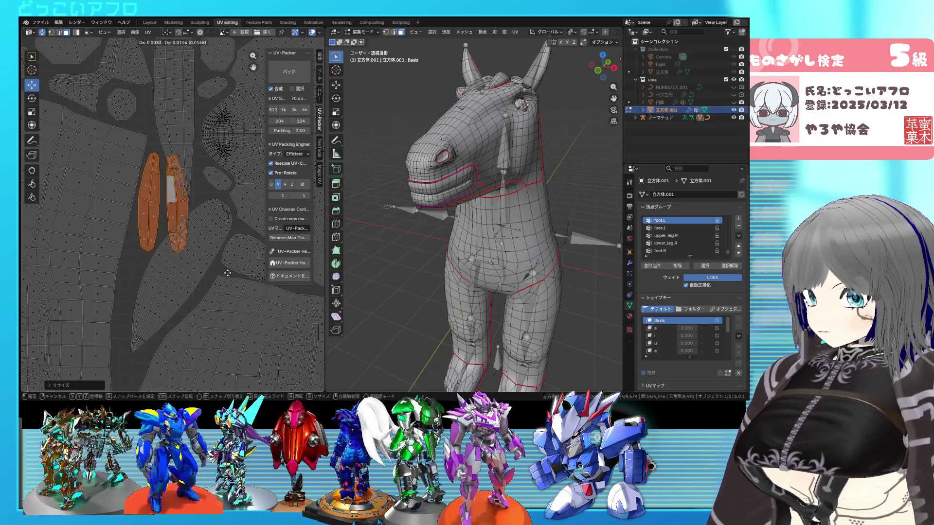
left_click(227, 273)
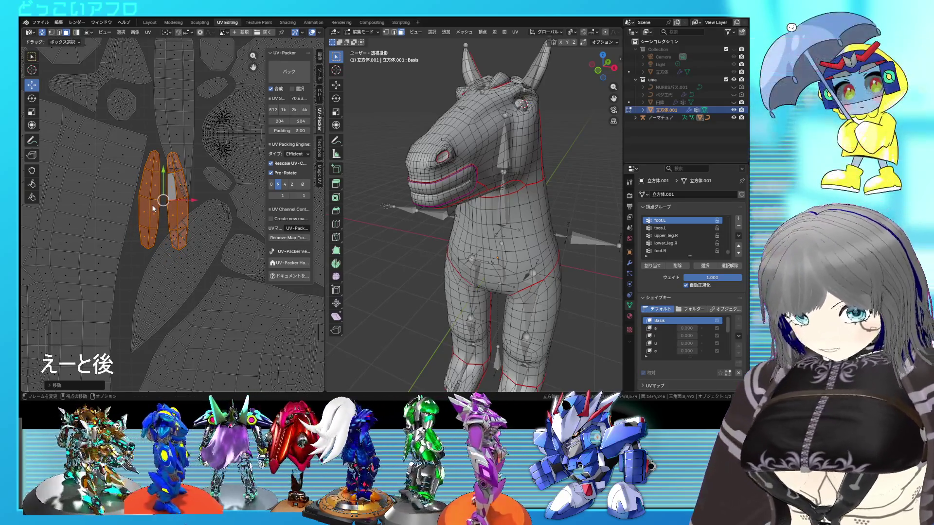
Select another whole island, move it lower and rotate it to fit
double_click(153, 208)
scroll(154, 209, "down", 5)
key("g")
left_click(163, 275)
key("r")
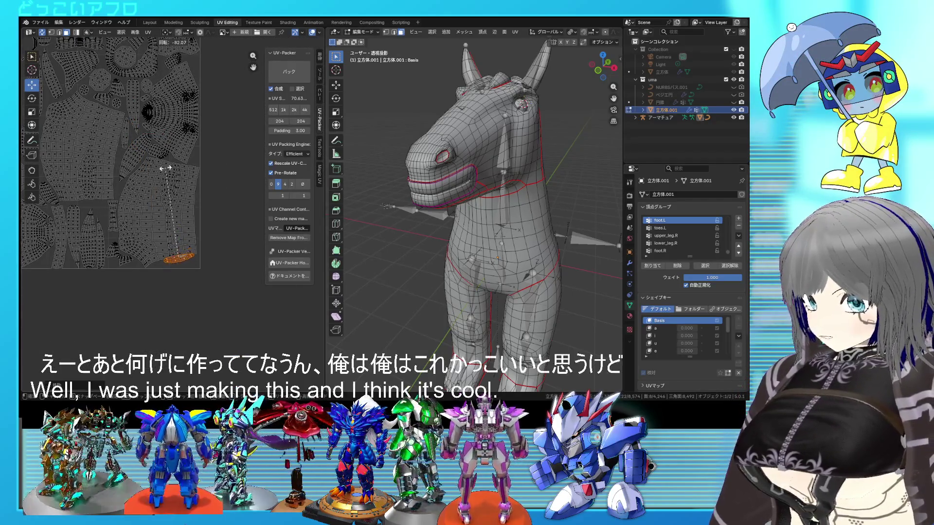
left_click(177, 171)
Pan across the layout and drag the selected island up and to the right
scroll(174, 209, "up", 3)
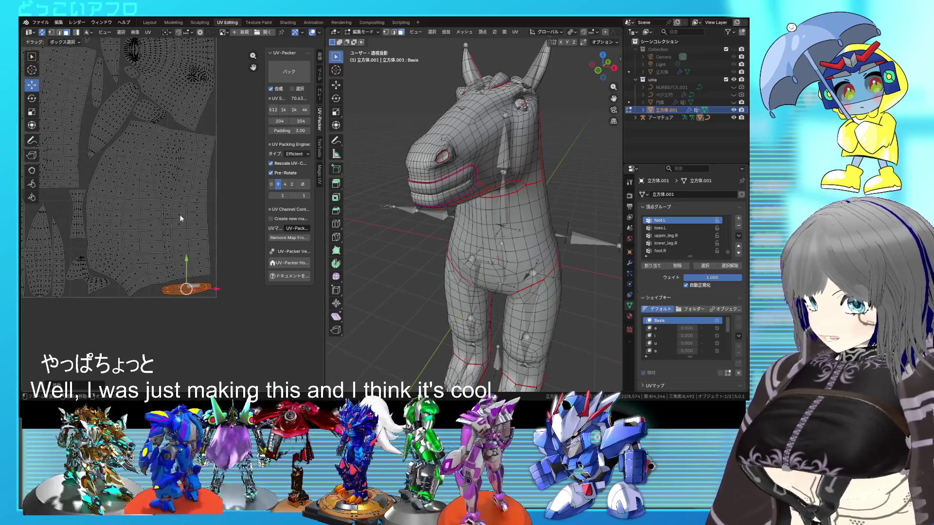
middle_click_drag(151, 182, 188, 223)
scroll(108, 197, "down", 3)
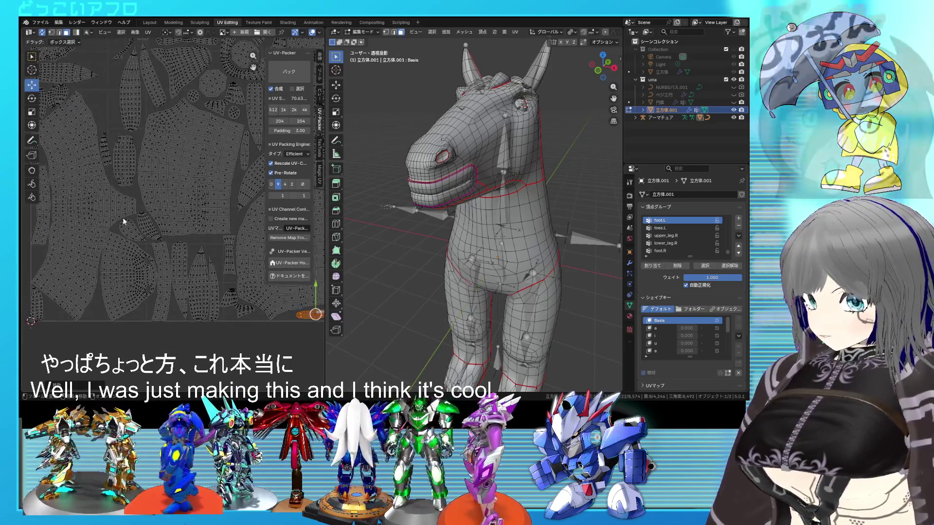
scroll(171, 256, "left", 3)
scroll(147, 232, "up", 2)
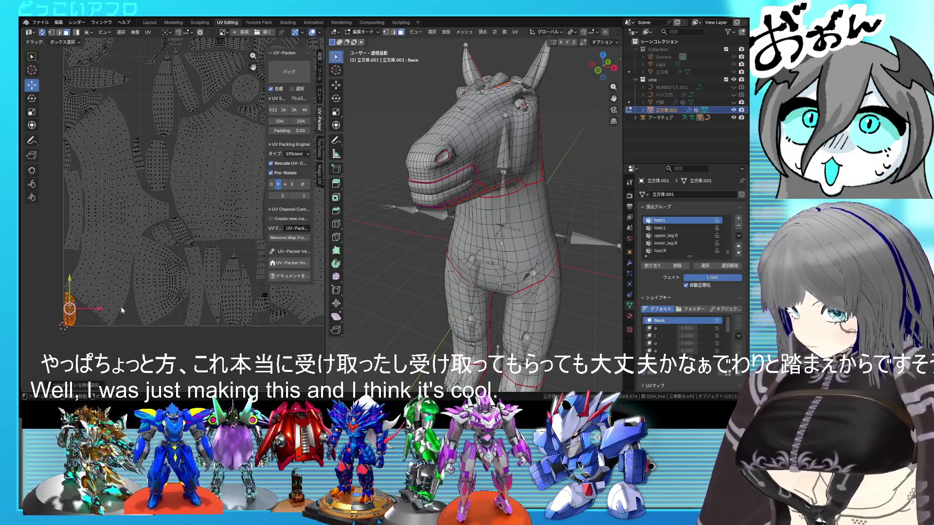
middle_click_drag(98, 335, 72, 358)
Reposition the orange island up and right, then begin rotating it to lie flatter
key("g")
scroll(139, 111, "up", 3)
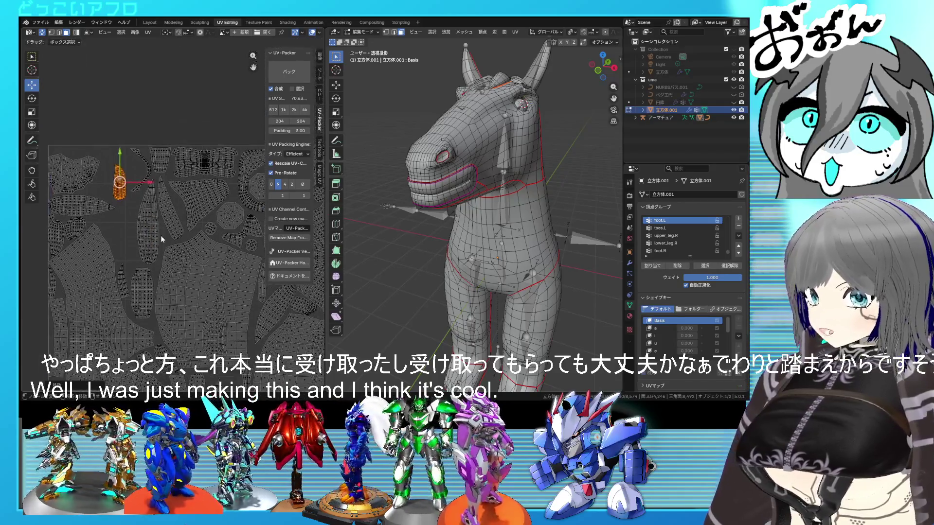
middle_click_drag(160, 235, 204, 255)
key("g")
left_click(210, 244)
left_click(211, 233)
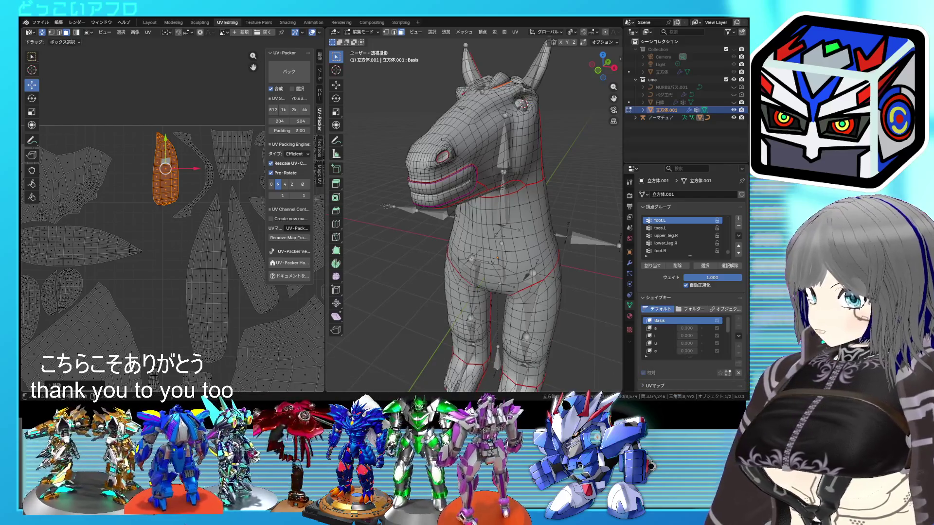
key("r")
key("r")
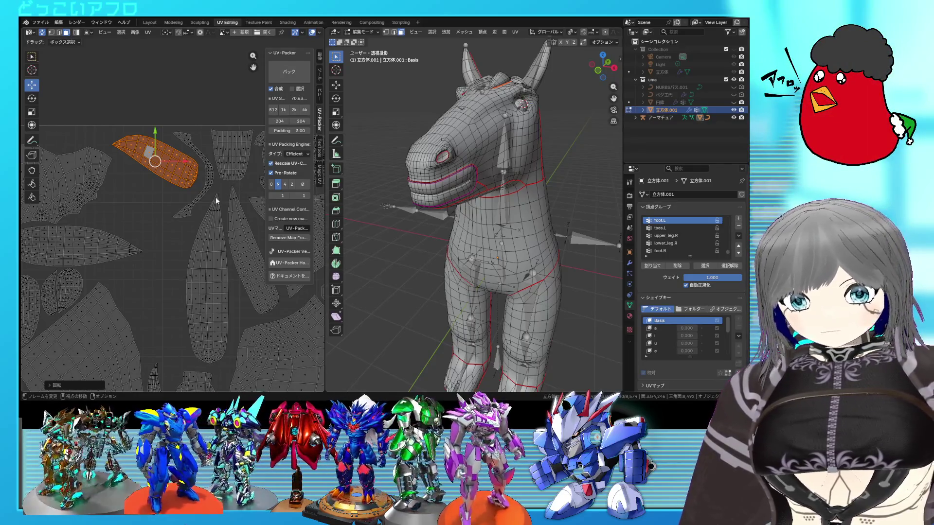
scroll(224, 220, "up", 1)
Deselect the orange island, select a connected island with L and nudge it up-right
scroll(224, 220, "down", 3)
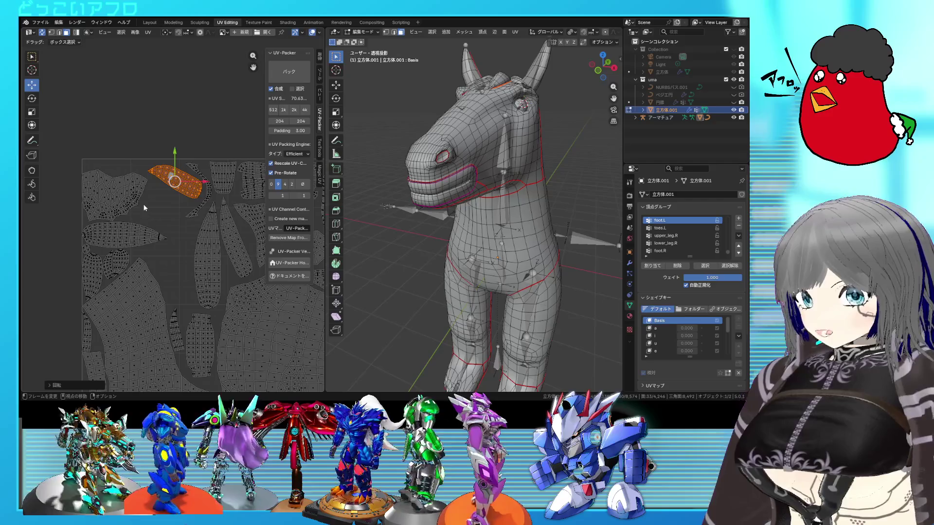
left_click(133, 192)
key("l")
scroll(134, 195, "up", 2)
left_click_drag(133, 194, 142, 217)
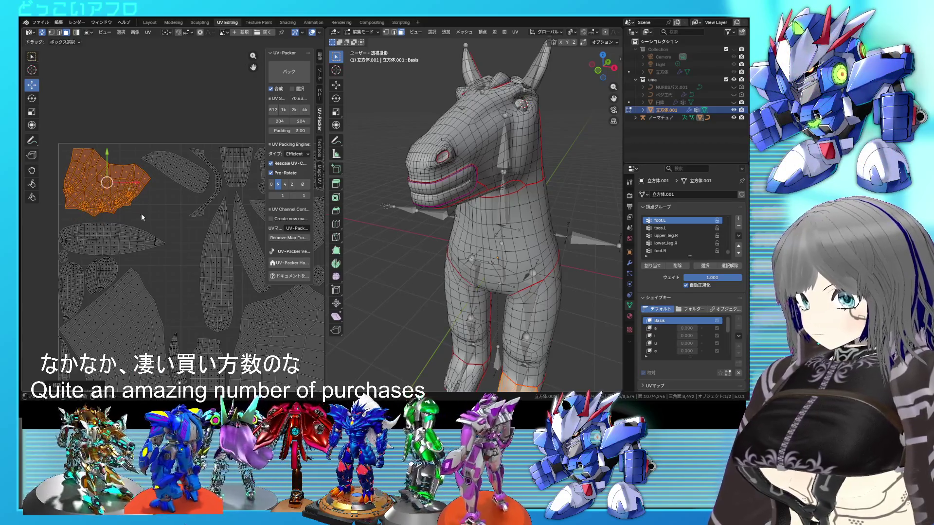
Clear the previous selection and shift a nearby island slightly
scroll(143, 217, "down", 2)
left_click(98, 203)
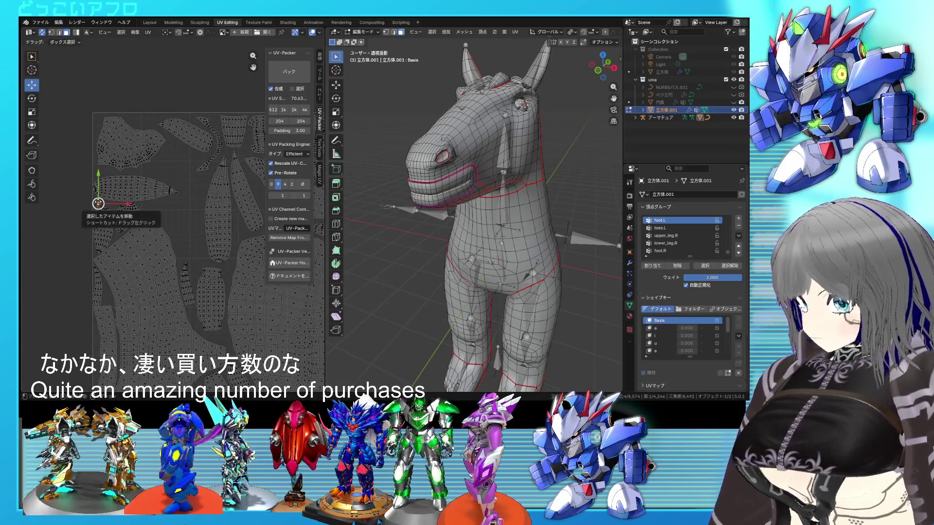
left_click_drag(98, 204, 100, 201)
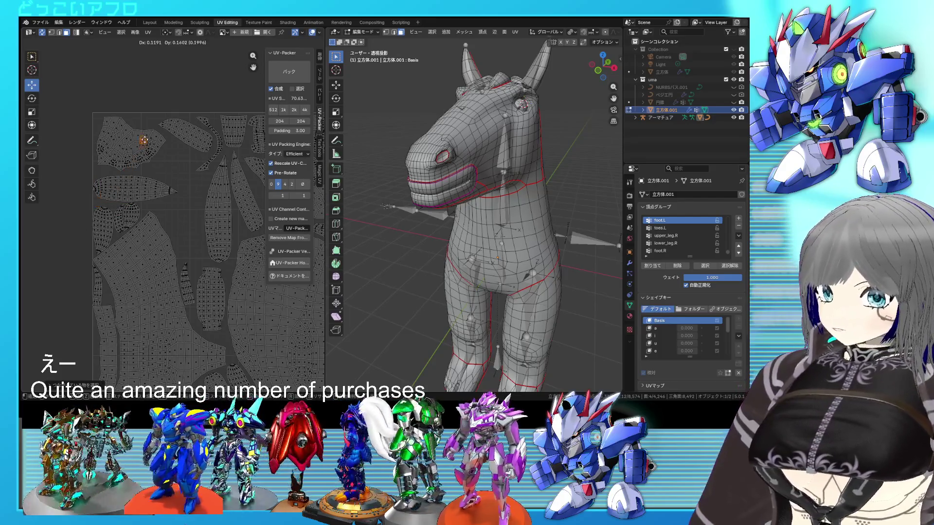
left_click_drag(145, 121, 145, 121)
scroll(120, 212, "up", 3)
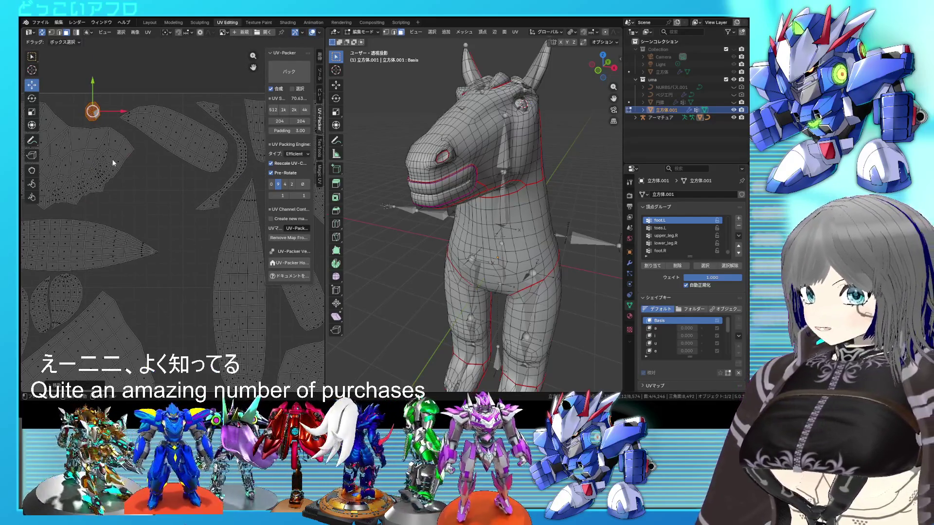
scroll(145, 212, "down", 2)
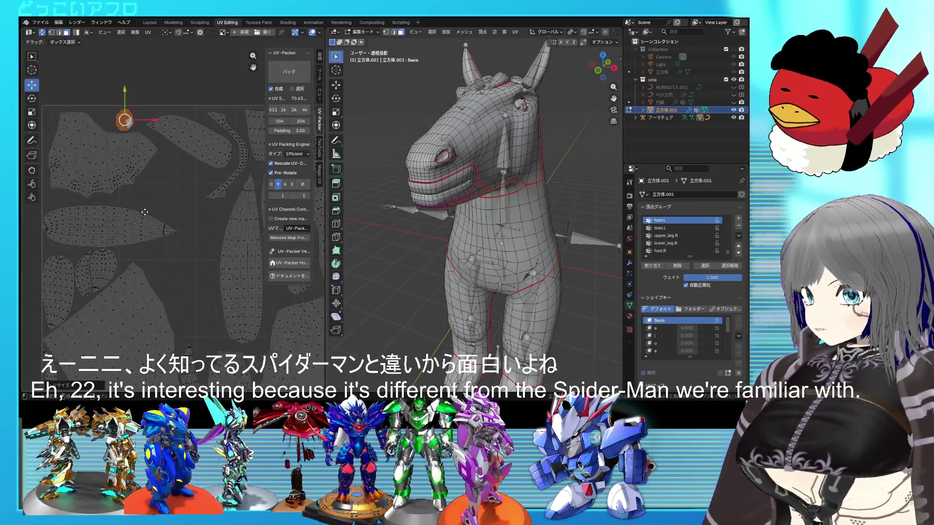
scroll(144, 212, "down", 1)
Move a small leftover island into an open gap and rotate it, keeping its size
left_click(128, 221)
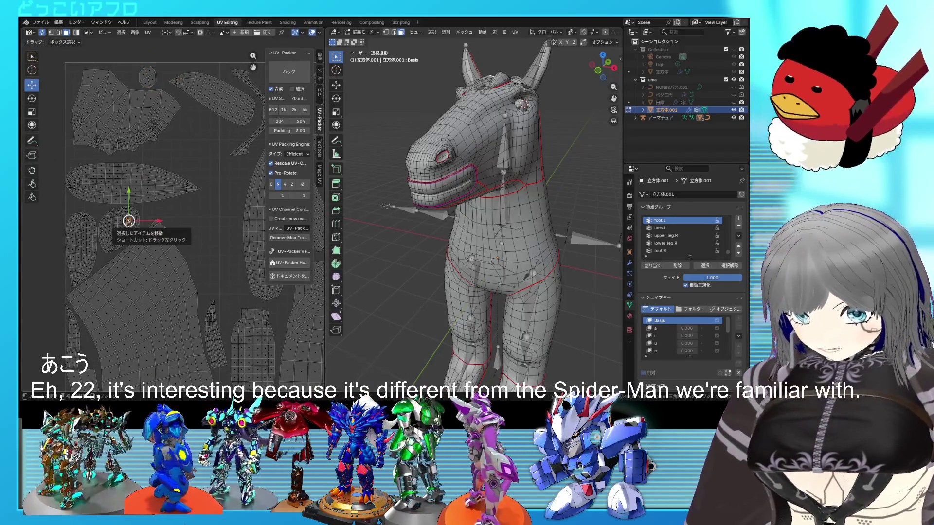
scroll(128, 220, "down", 1)
mouse_move(136, 214)
left_mouse_down()
mouse_move(183, 184)
mouse_move(192, 156)
left_mouse_up()
key("r")
left_click(227, 175)
key("s")
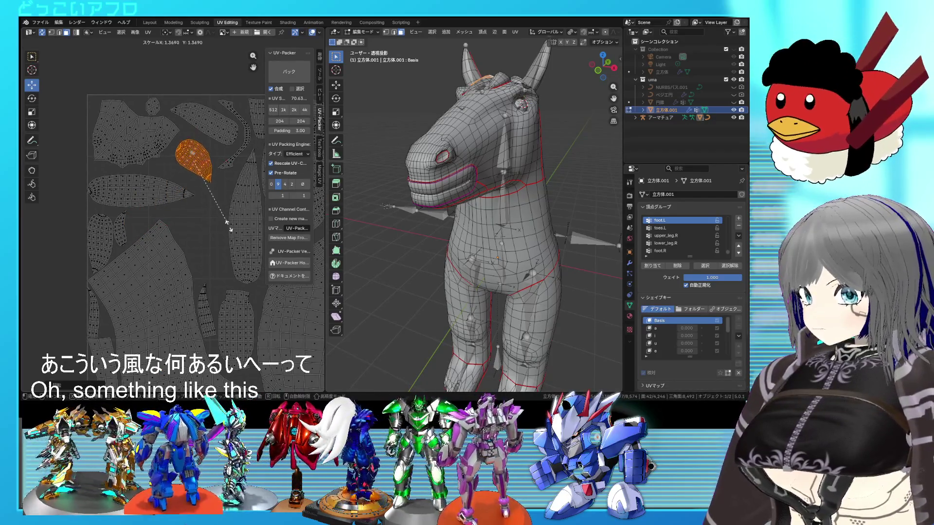
right_click(229, 227)
Fine-tune that island's position and angle, undoing one unwanted rotation
key("g")
left_click(225, 235)
key("r")
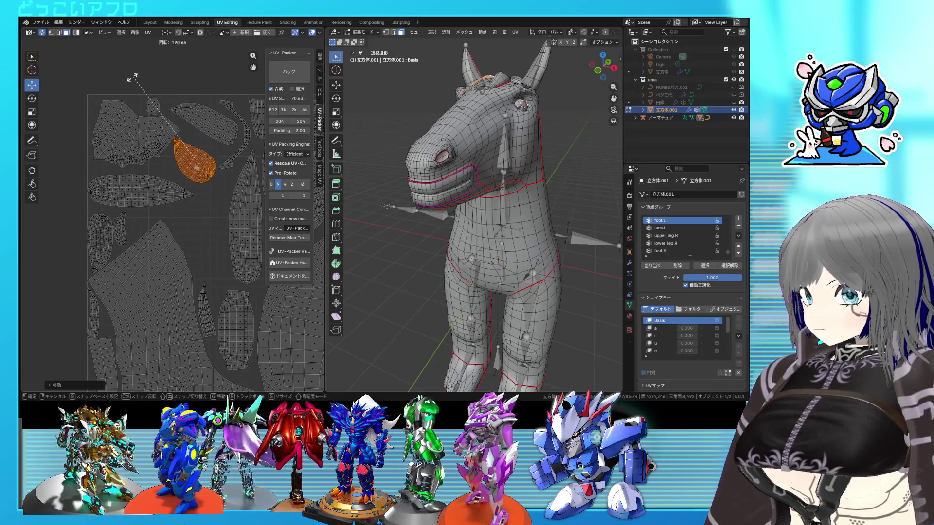
left_click(74, 176)
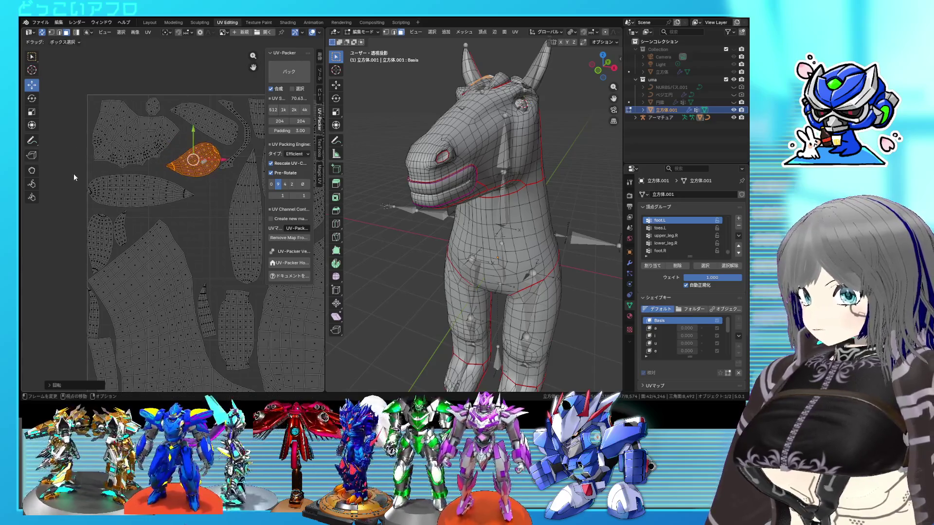
key("ctrl+z")
key("r")
key("g")
left_click(133, 208)
scroll(133, 208, "down", 2)
Move another small island up-right into a gap, rotating and slightly resizing it
left_click(143, 217)
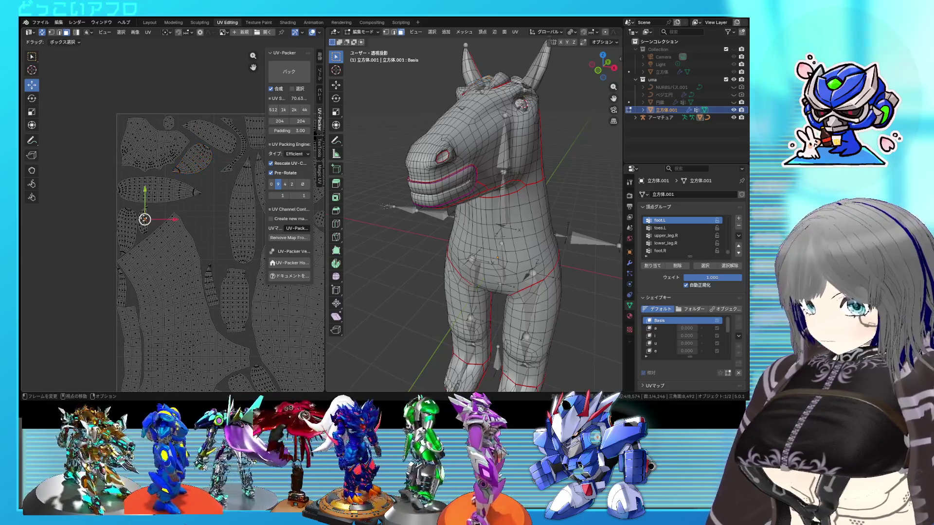
left_click_drag(143, 218, 216, 175)
scroll(227, 172, "up", 2)
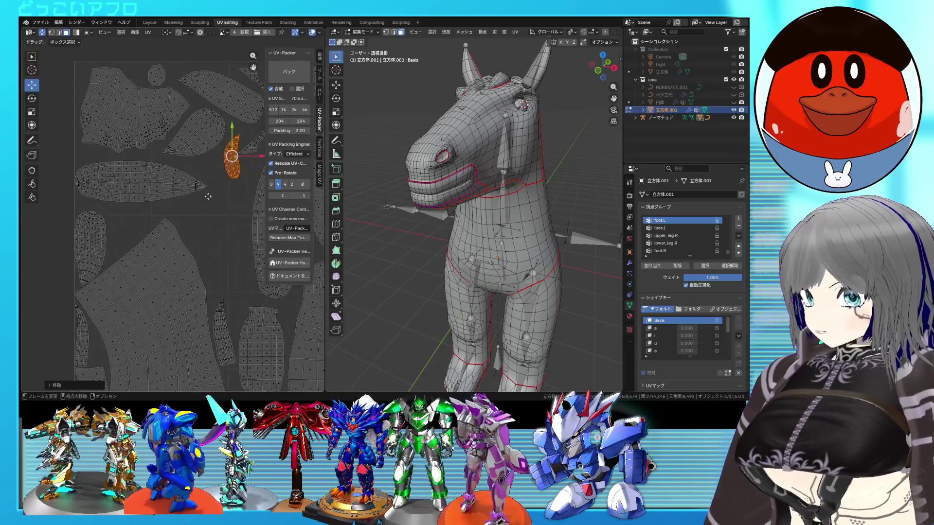
key("r")
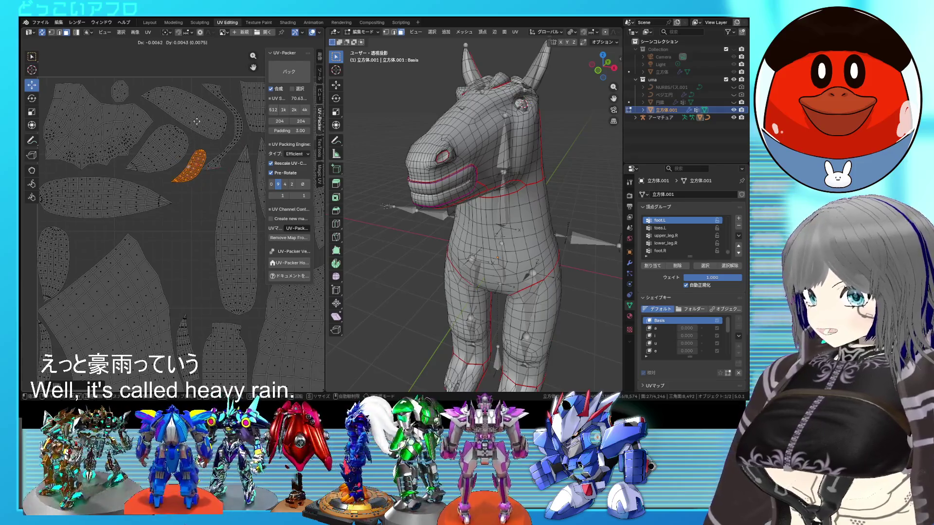
key("s")
key("r")
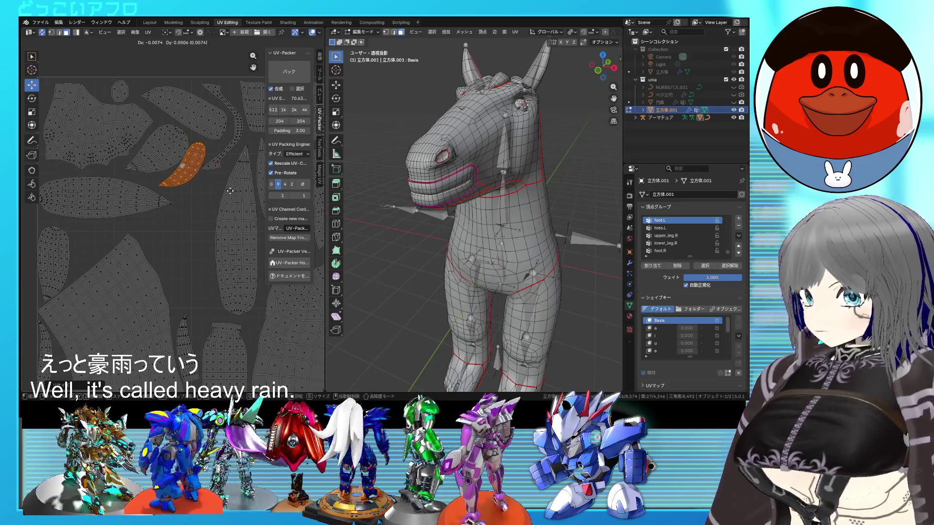
scroll(204, 198, "down", 1)
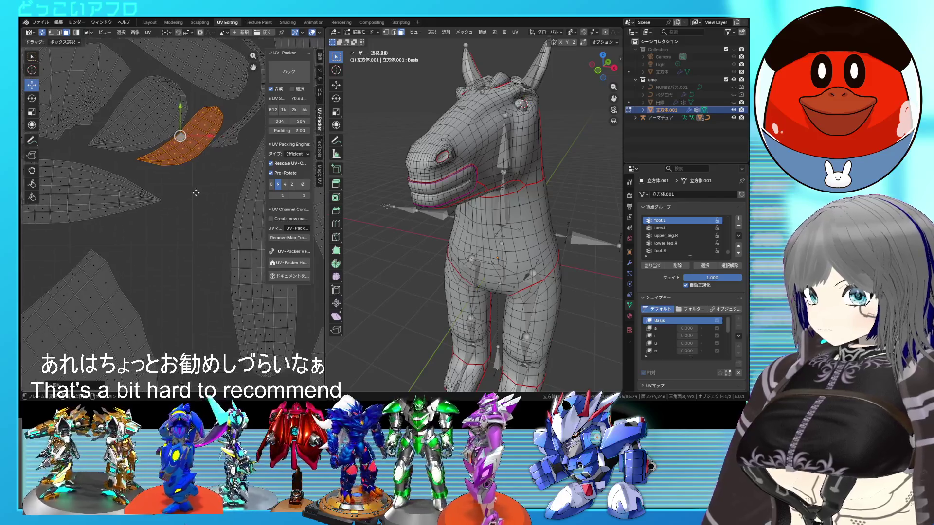
scroll(186, 194, "down", 1)
Move the tall vertical left-side island up-right into a gap at a diagonal angle
mouse_move(109, 263)
middle_mouse_down()
mouse_move(132, 218)
mouse_move(155, 222)
middle_mouse_up()
left_click(137, 219)
key("ctrl+l")
mouse_move(155, 222)
left_mouse_down()
mouse_move(209, 222)
mouse_move(249, 208)
left_mouse_up()
scroll(250, 208, "up", 1)
middle_click_drag(250, 208, 211, 219)
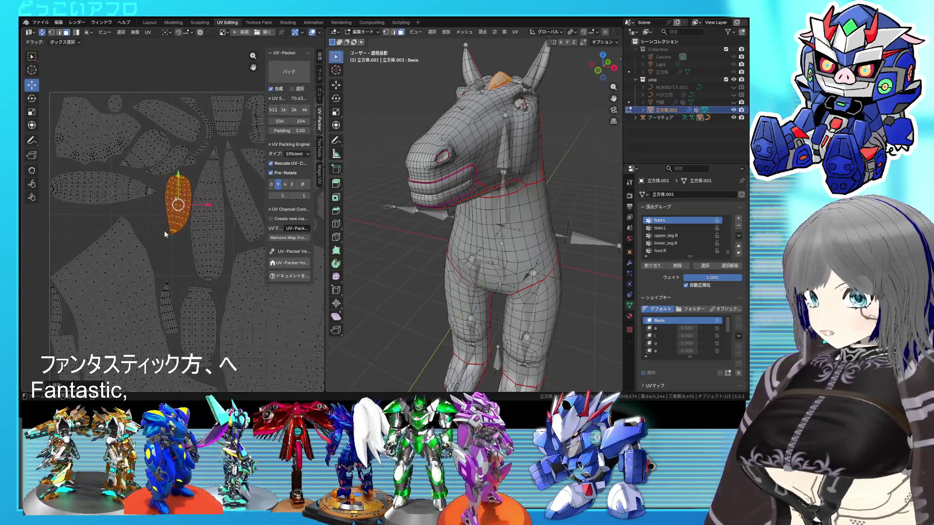
key("r")
left_click(168, 245)
key("g")
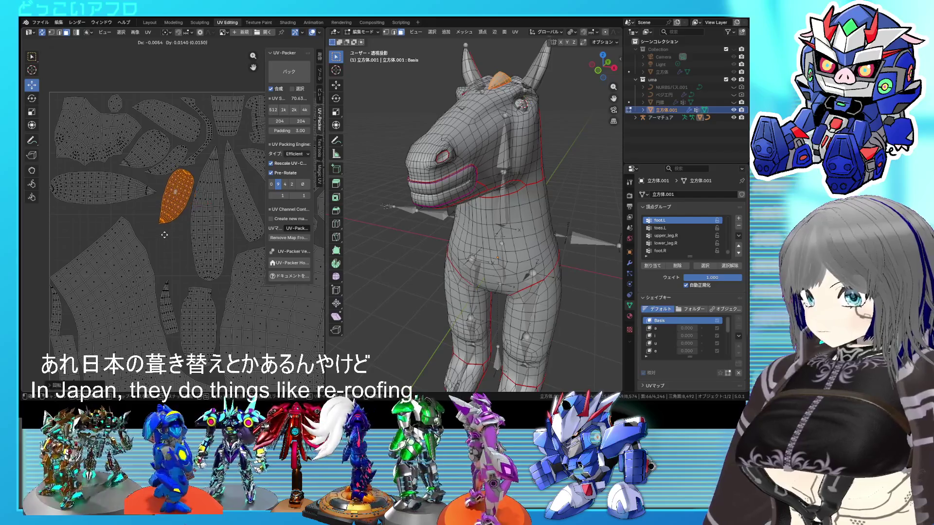
left_click(166, 234)
middle_click_drag(167, 234, 181, 190)
left_click(176, 257)
Place the thin leftover island in an upper gap, rotated, shifted left and enlarged
left_click(73, 262)
mouse_move(73, 262)
left_mouse_down()
mouse_move(104, 197)
mouse_move(139, 179)
left_mouse_up()
key("r")
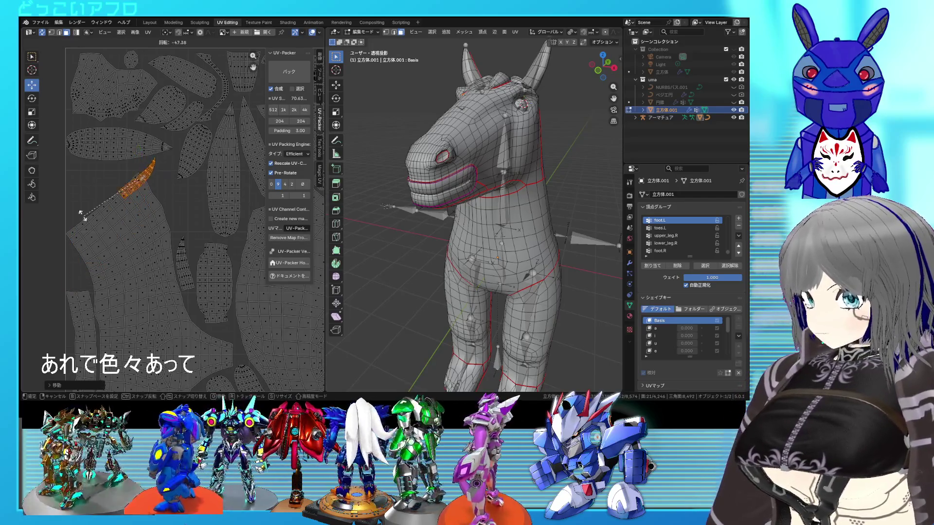
right_click(192, 151)
right_click(192, 150)
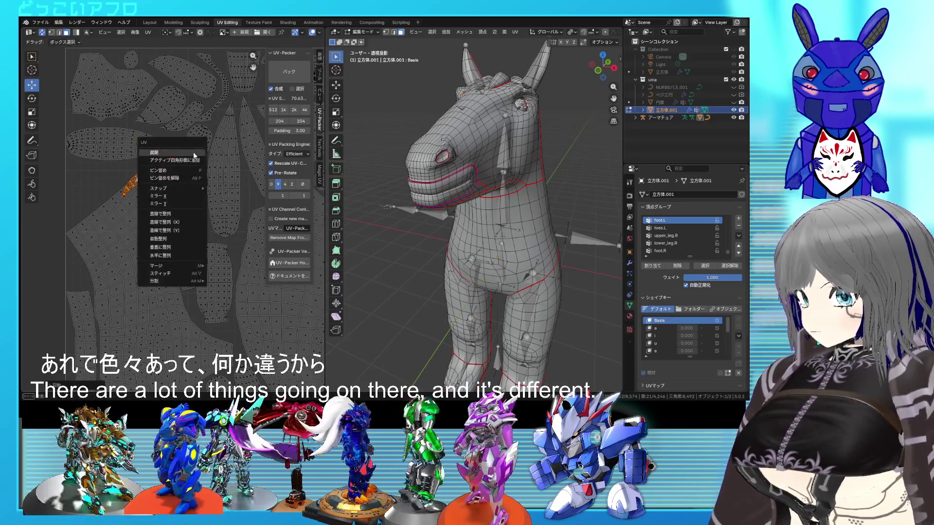
key("Escape")
key("r")
left_click(178, 145)
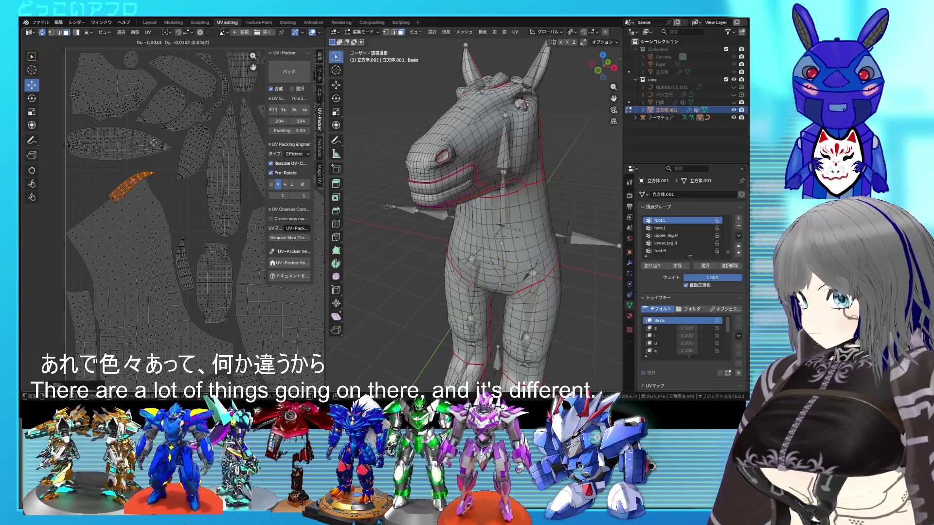
key("g")
left_click(146, 152)
key("s")
left_click(181, 212)
key("r")
left_click(184, 217)
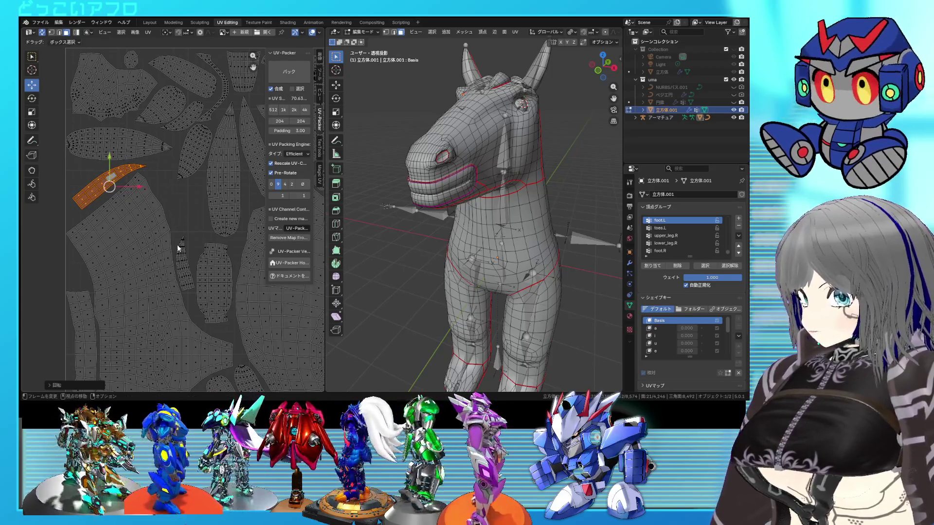
Move one more small island upward, rotating and enlarging it into its final spot
left_click(179, 250)
key("ctrl+l")
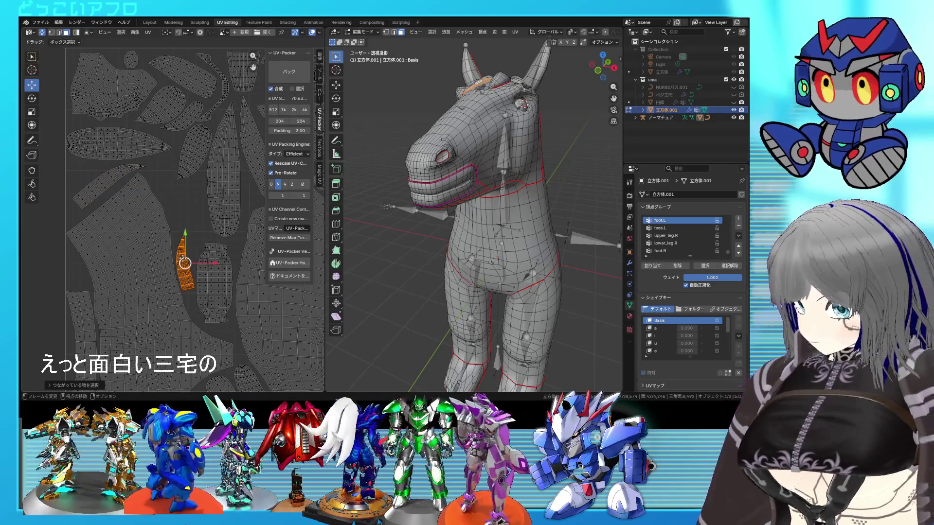
key("g")
left_click(181, 194)
key("r")
left_click(195, 197)
key("s")
left_click(210, 216)
key("g")
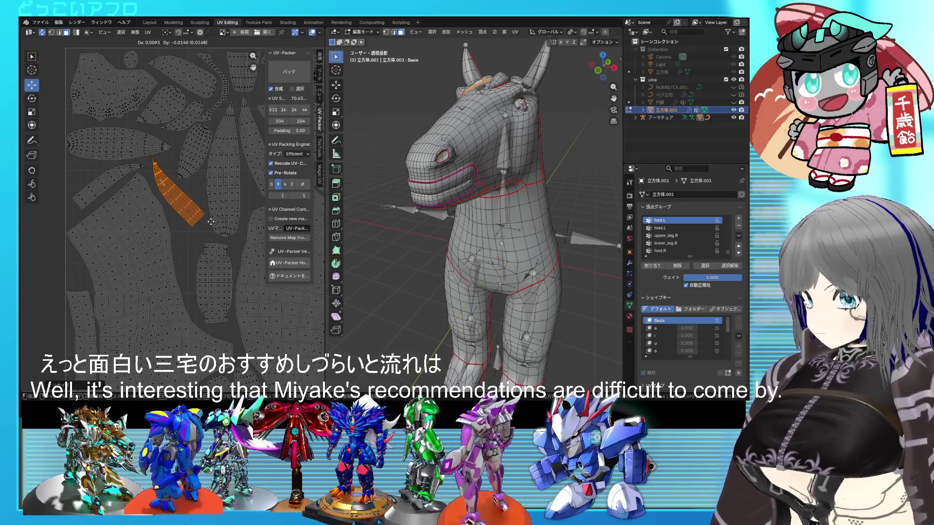
left_click(211, 223)
Zoom in and out to inspect the nearly full packed UV tile
scroll(211, 223, "down", 3)
scroll(164, 208, "up", 2)
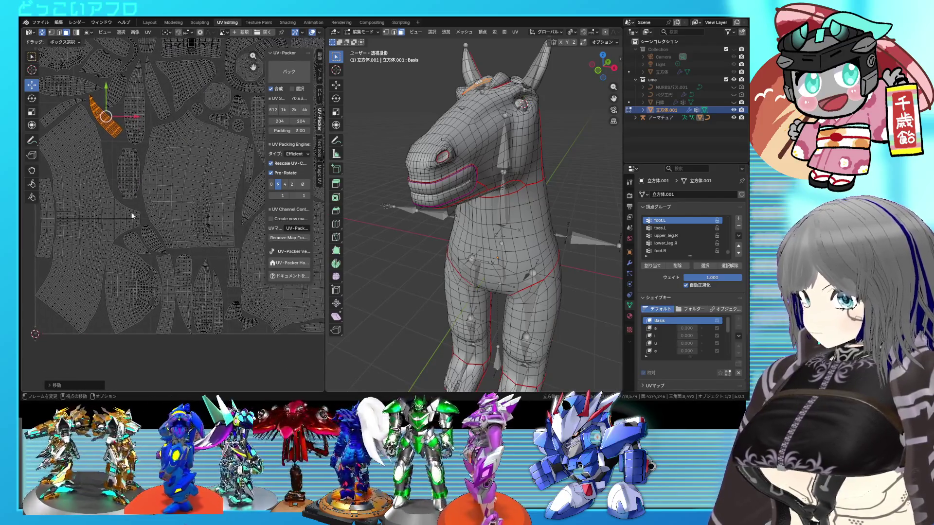
scroll(189, 229, "down", 4)
scroll(194, 232, "up", 3)
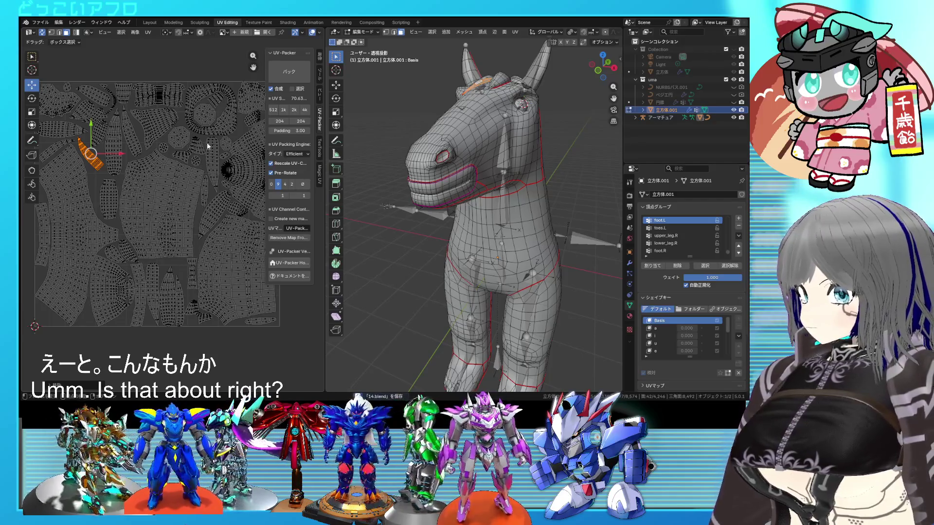
scroll(210, 170, "down", 1)
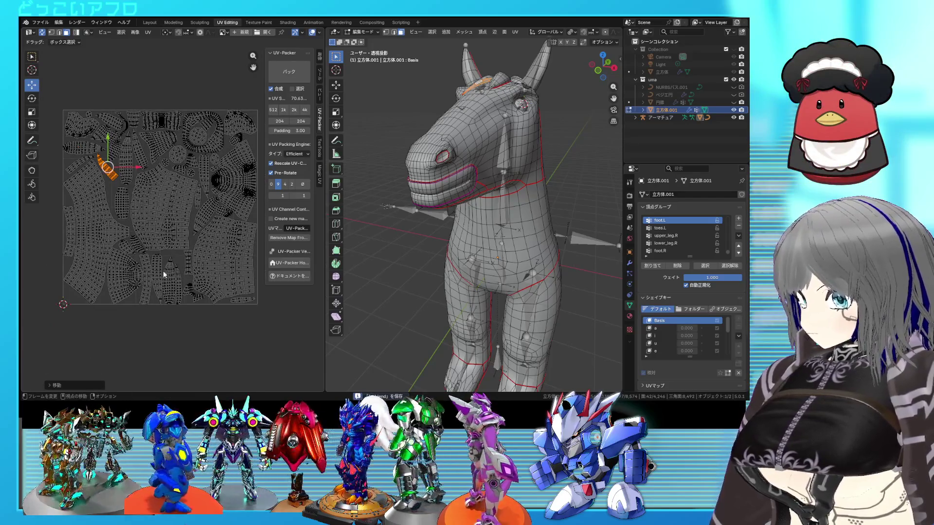
key("ctrl")
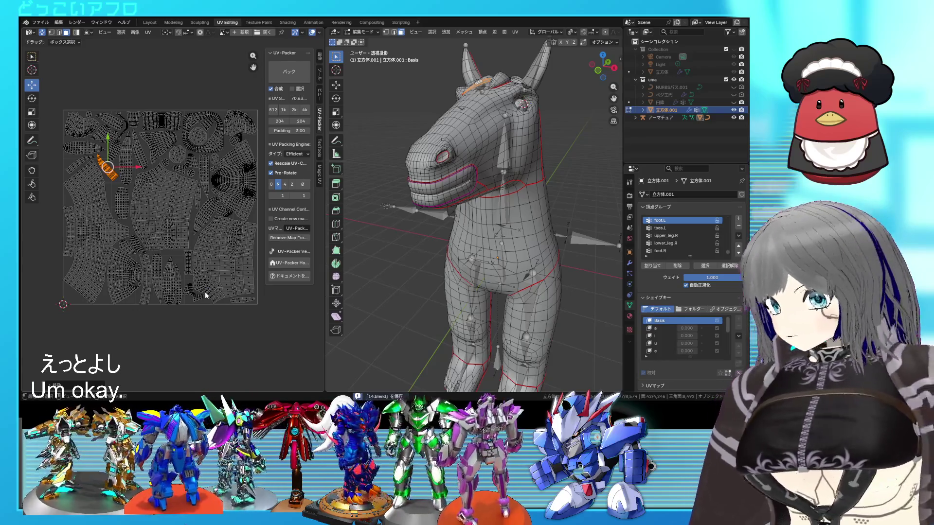
Select all UV islands and the mesh, then open and close the UV menu
key("a")
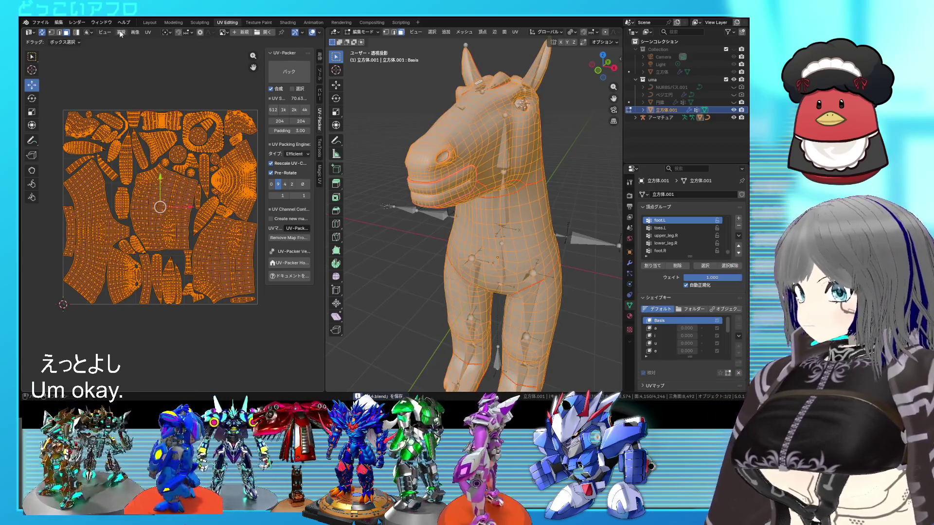
left_click(148, 32)
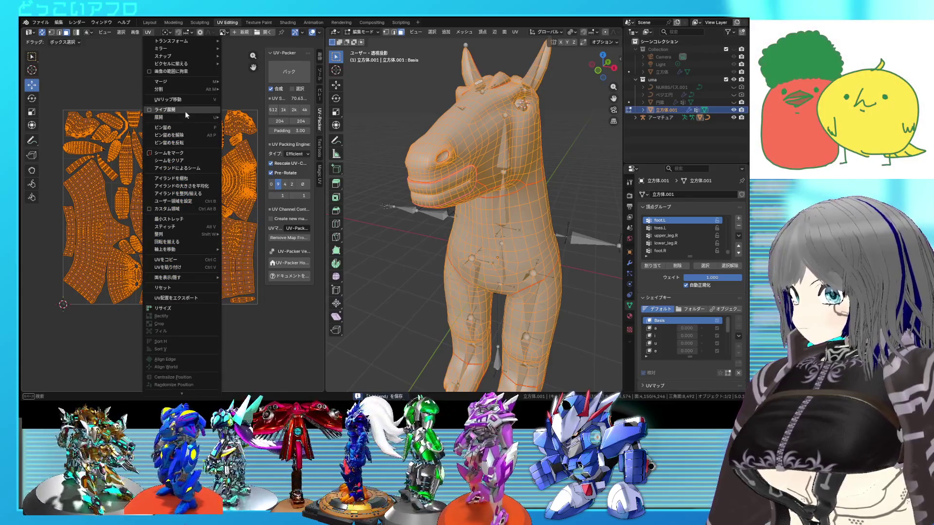
left_click(226, 56)
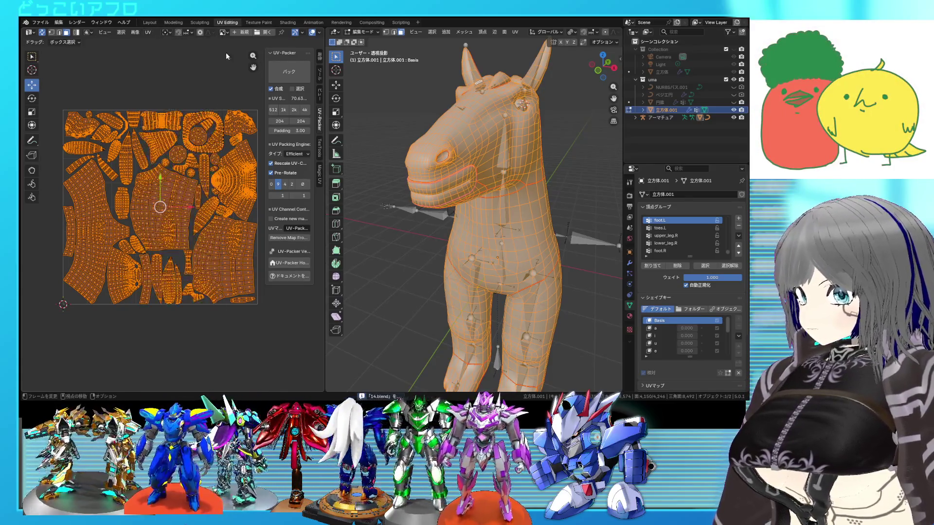
Create a new 2048 × 2048 image named 'uv' with a white fill
left_click(244, 32)
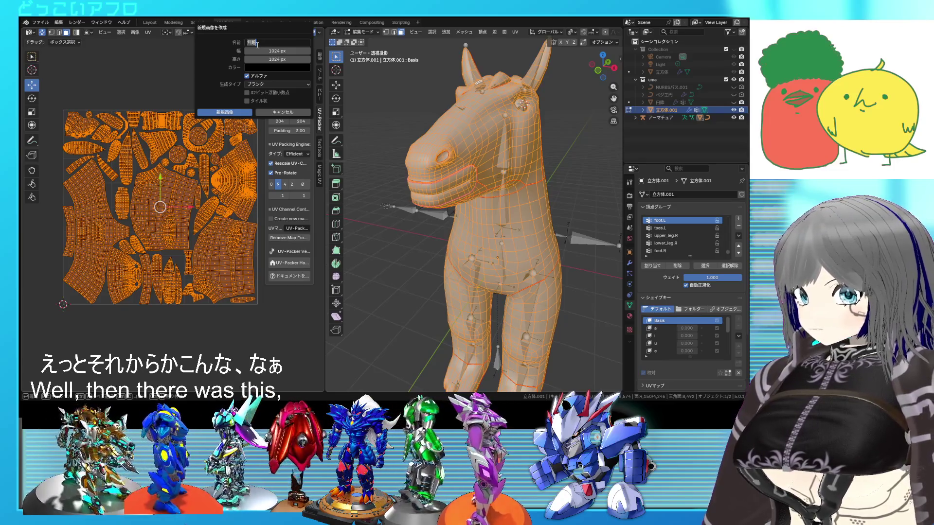
type("uv")
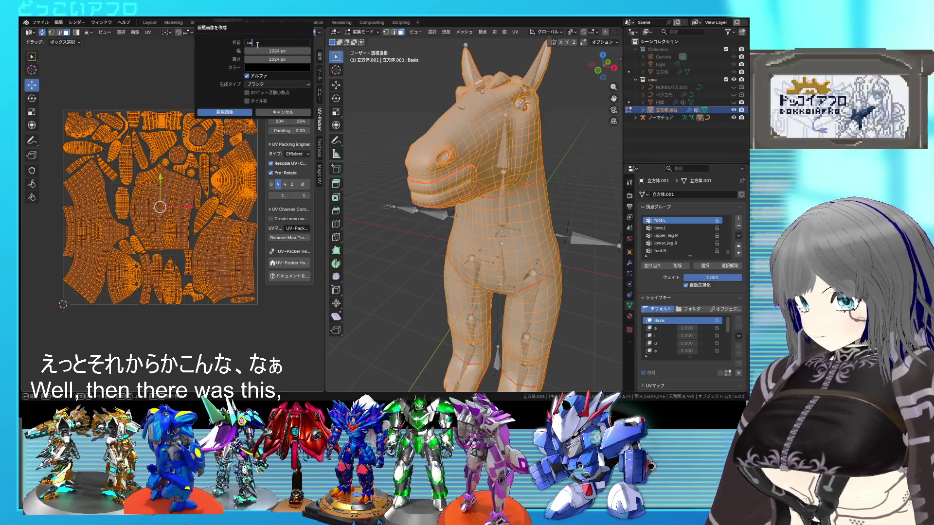
left_click(268, 51)
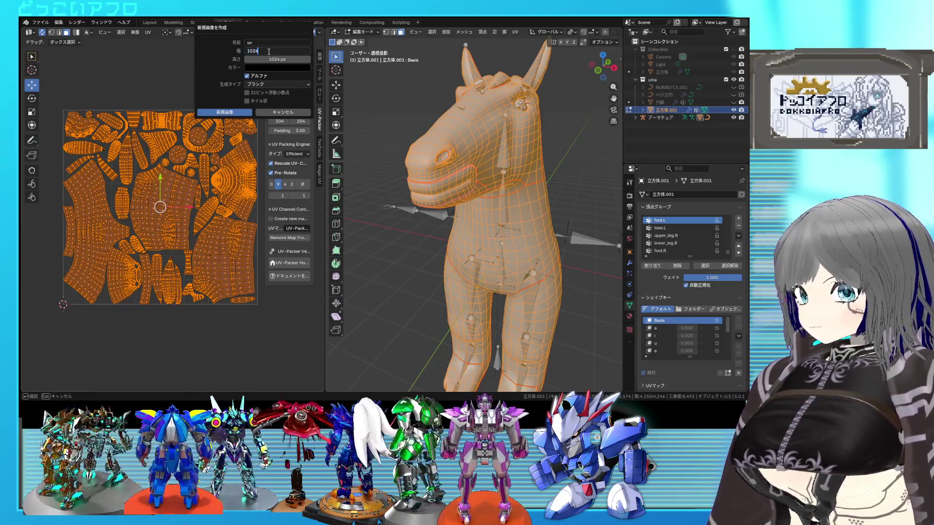
type("*2")
type("2048")
key("Return")
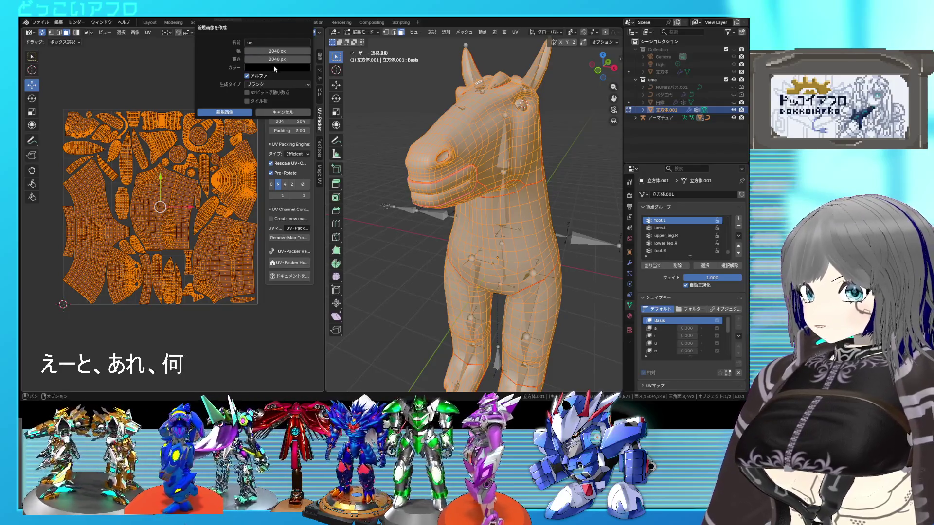
left_click(276, 69)
left_click_drag(316, 83, 315, 76)
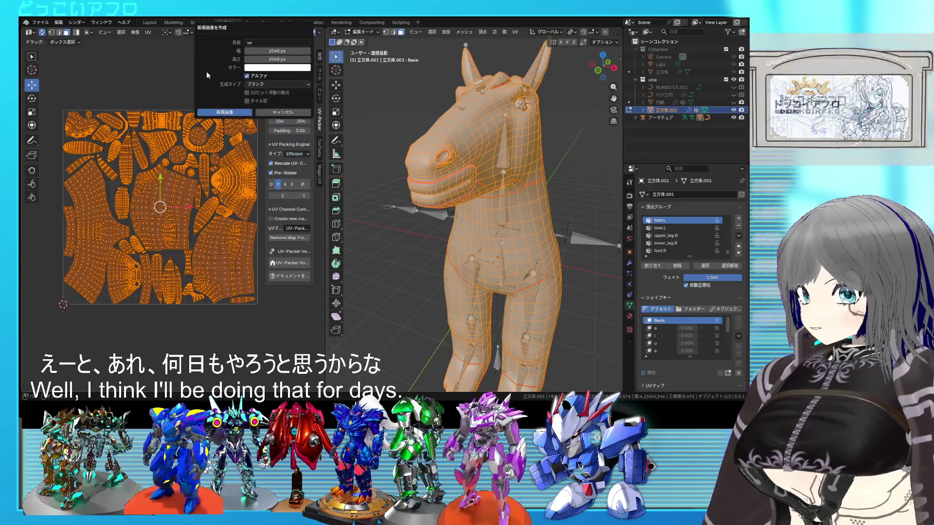
left_click(225, 112)
Look over the new image and switch back to the Layout workspace
scroll(224, 115, "down", 8)
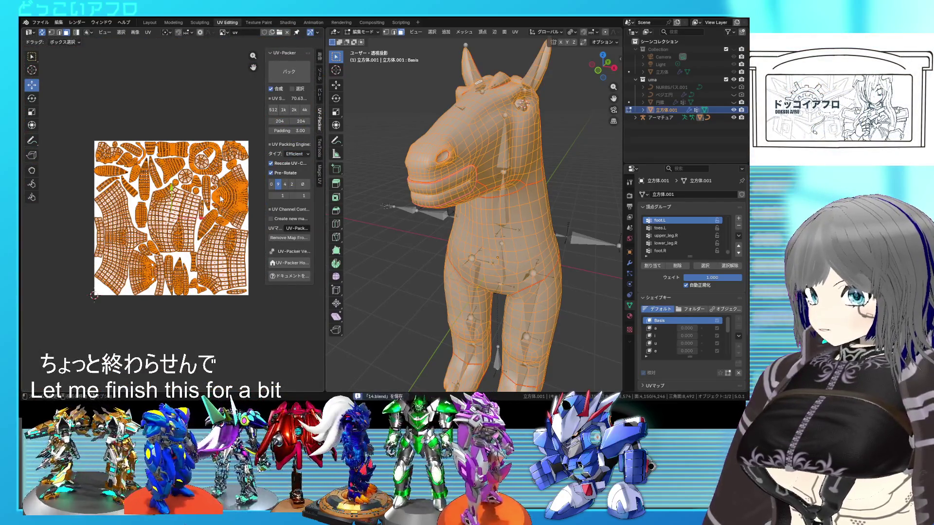
scroll(220, 199, "up", 3)
scroll(220, 199, "down", 1)
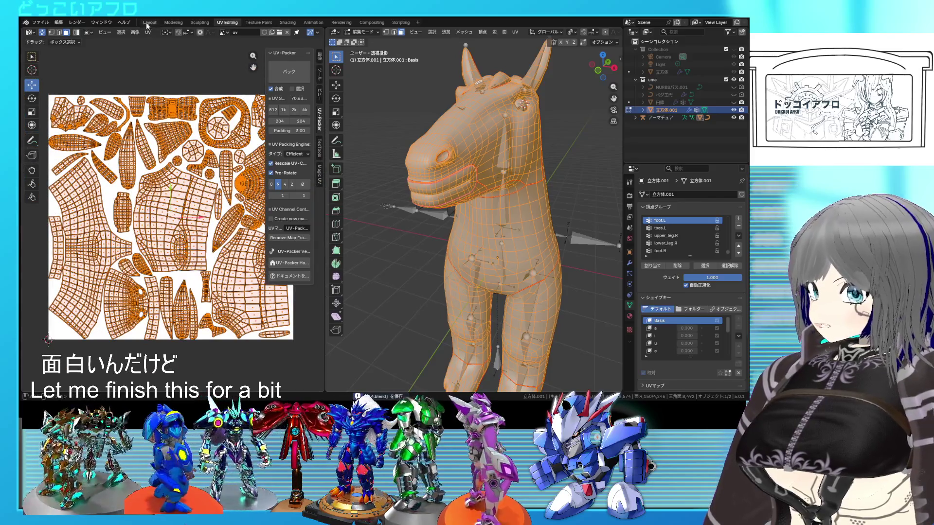
left_click(147, 23)
Export the rigged horse to a file via the File export options
mouse_move(418, 321)
middle_mouse_down()
mouse_move(444, 321)
mouse_move(405, 261)
middle_mouse_up()
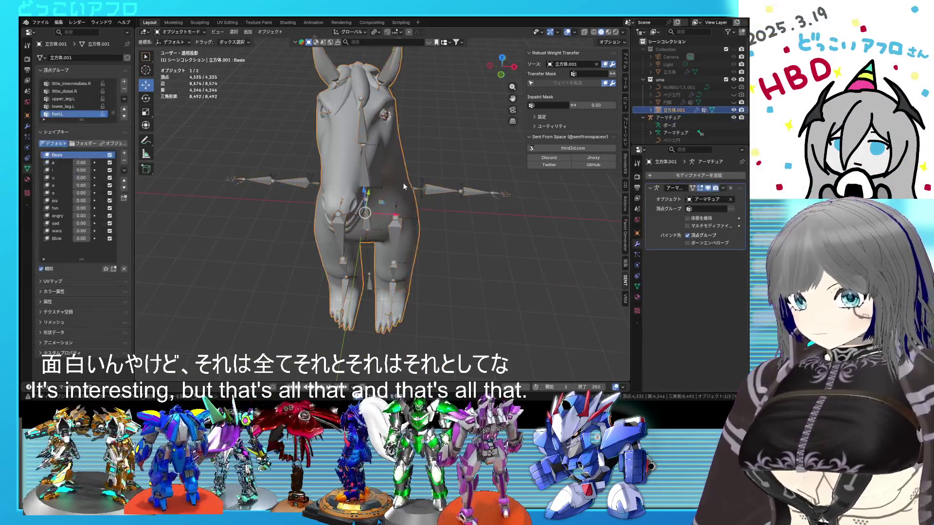
left_click(51, 23)
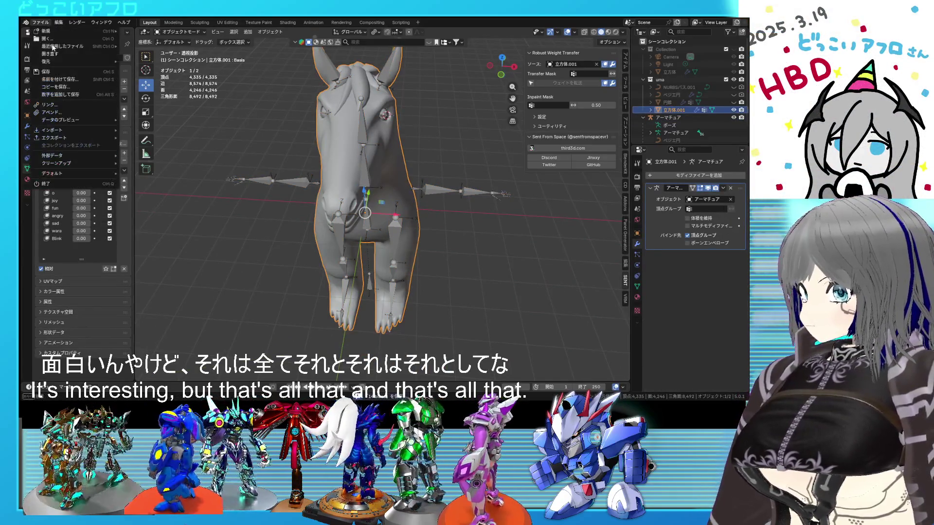
mouse_move(73, 140)
left_click(159, 204)
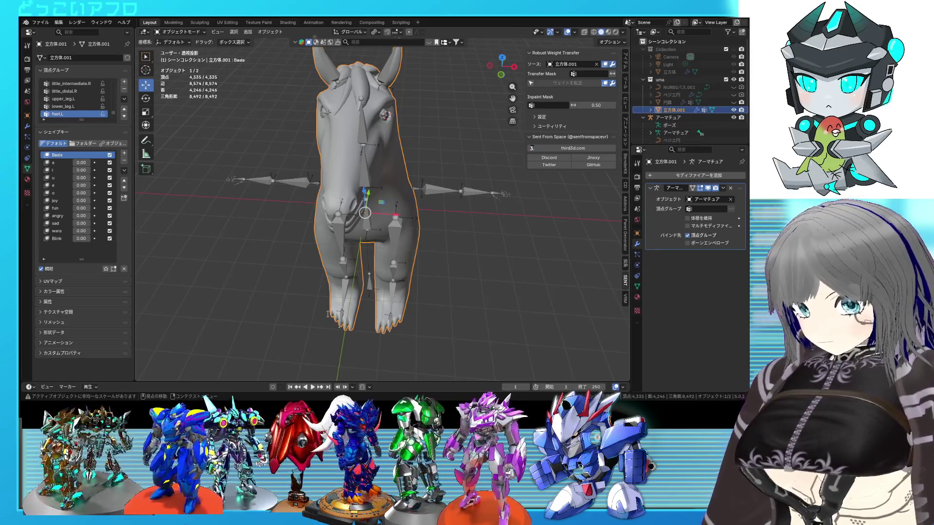
Save the blend file with Ctrl+S, orbiting the view around the horse
mouse_move(620, 313)
middle_mouse_down()
mouse_move(422, 212)
mouse_move(419, 200)
mouse_move(378, 200)
mouse_move(451, 215)
mouse_move(483, 206)
mouse_move(384, 194)
mouse_move(380, 180)
mouse_move(369, 182)
mouse_move(409, 189)
mouse_move(342, 188)
mouse_move(419, 196)
middle_mouse_up()
key("ctrl+s")
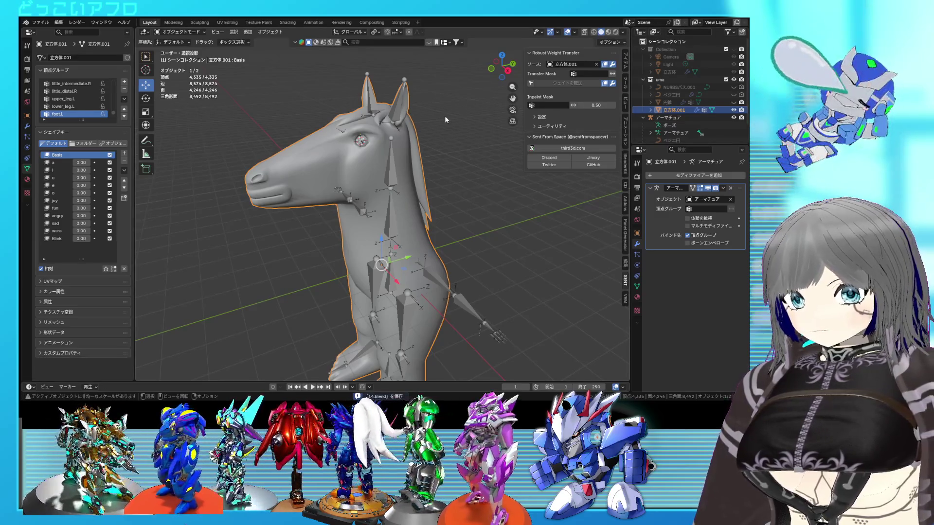
mouse_move(445, 118)
middle_mouse_down()
mouse_move(491, 137)
mouse_move(602, 119)
mouse_move(439, 113)
middle_mouse_up()
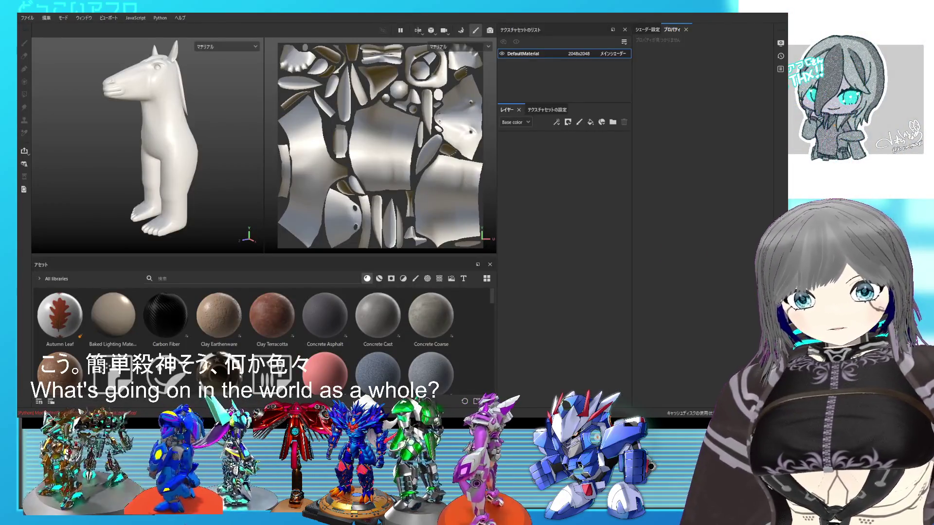
Enlarge the views and switch DefaultMaterial's UV Padding to UV Space Neighbor
left_click_drag(344, 257, 344, 300)
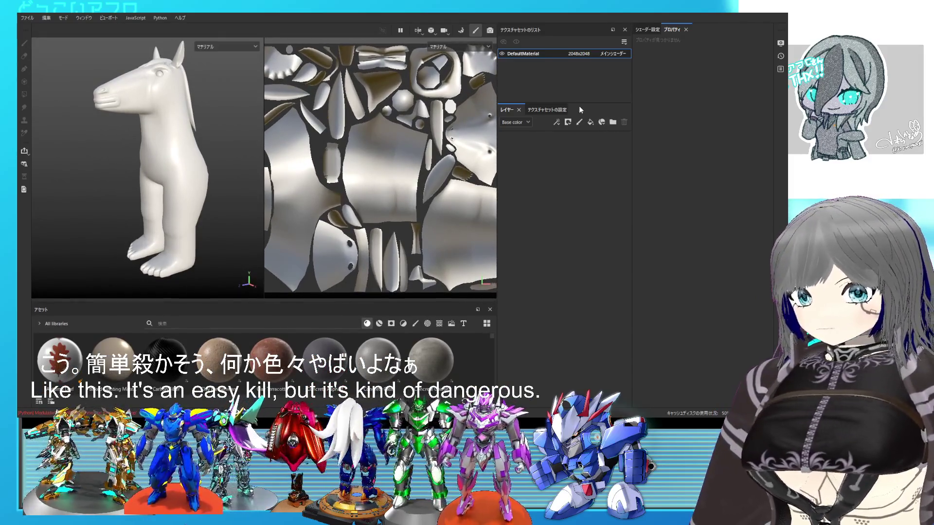
left_click(555, 111)
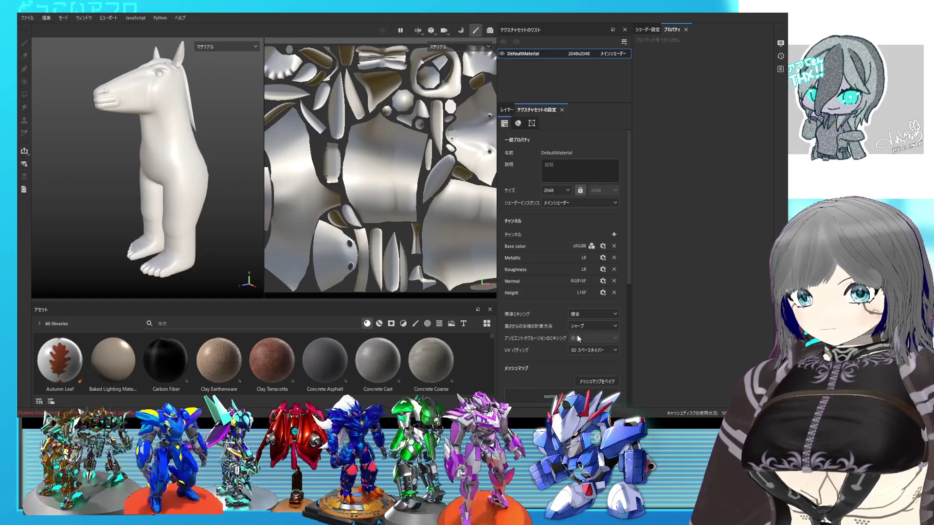
left_click(579, 349)
left_click(581, 358)
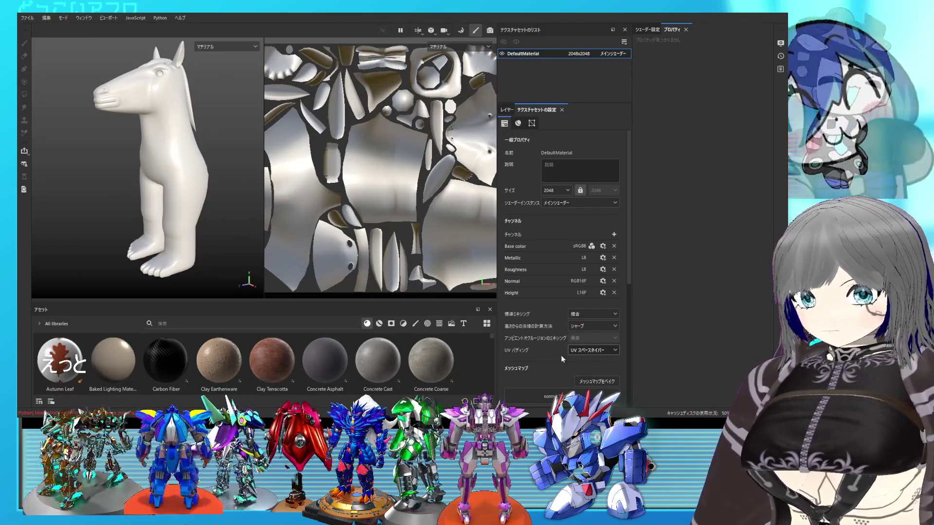
scroll(569, 355, "down", 2)
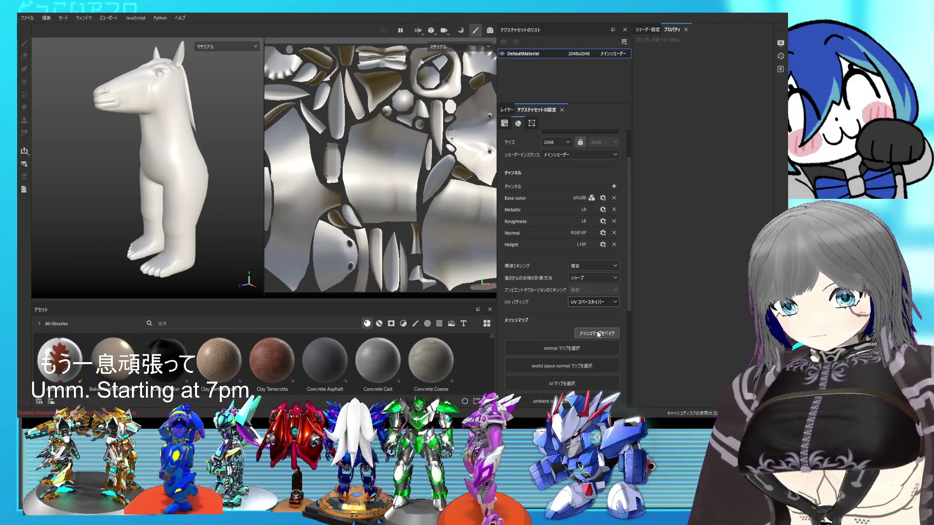
left_click(598, 335)
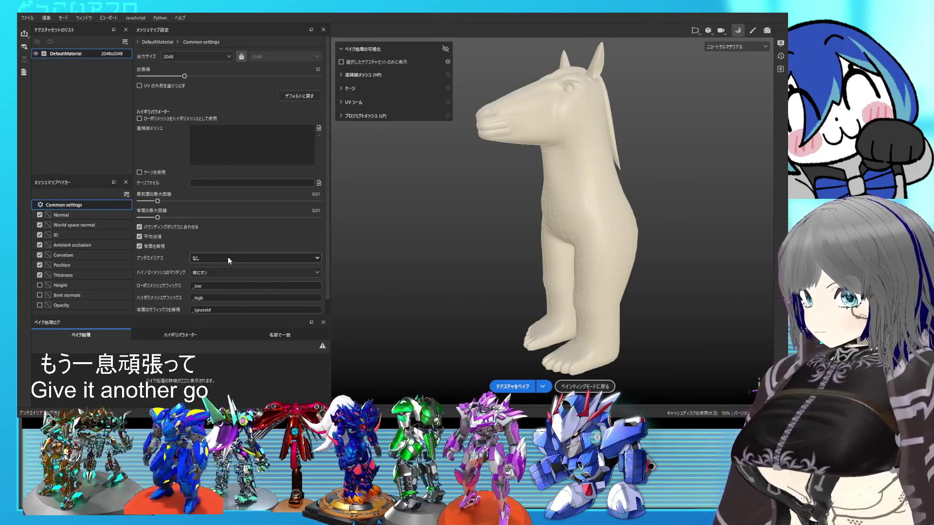
Bake the mesh maps with Supersampling 64x anti-aliasing, then return to painting mode
left_click(228, 258)
left_click(224, 291)
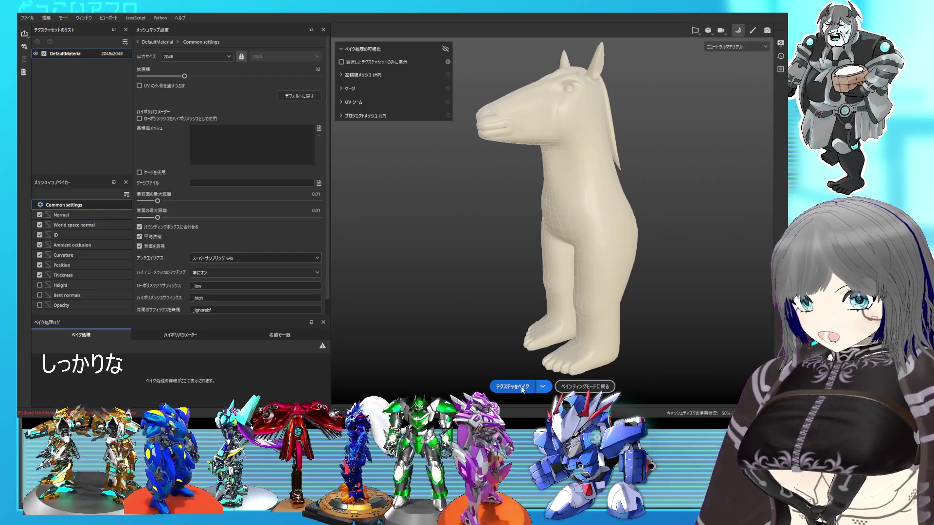
left_click(522, 390)
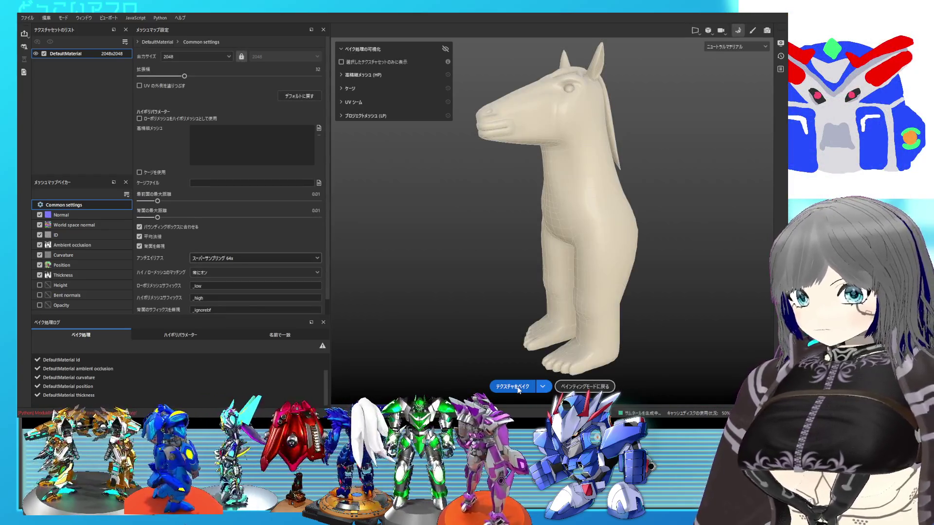
left_click(583, 386)
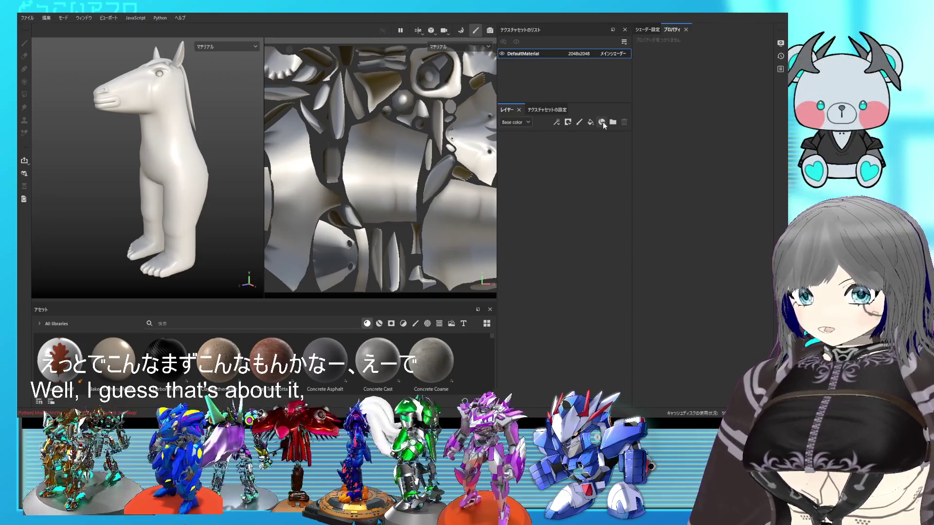
Add a fill layer to the texture set and give it a generator effect
left_click(595, 125)
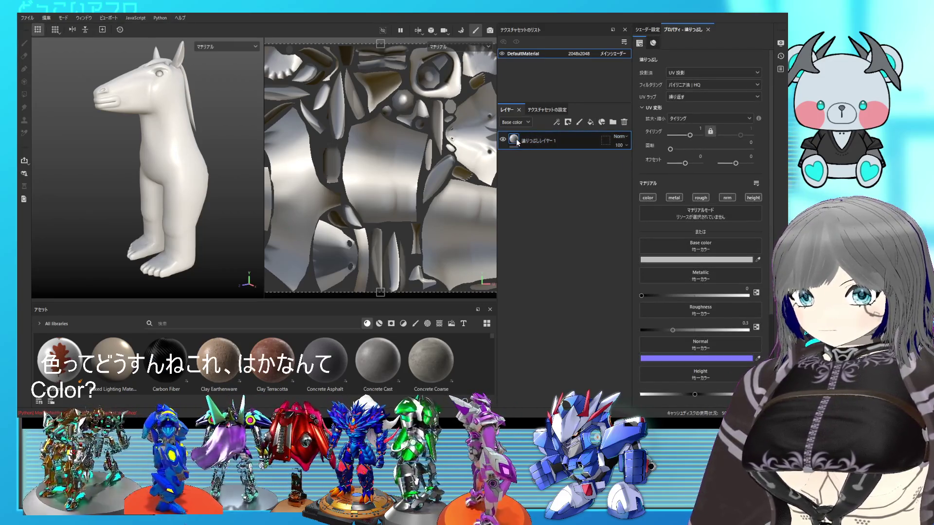
left_click(569, 122)
key("ctrl+z")
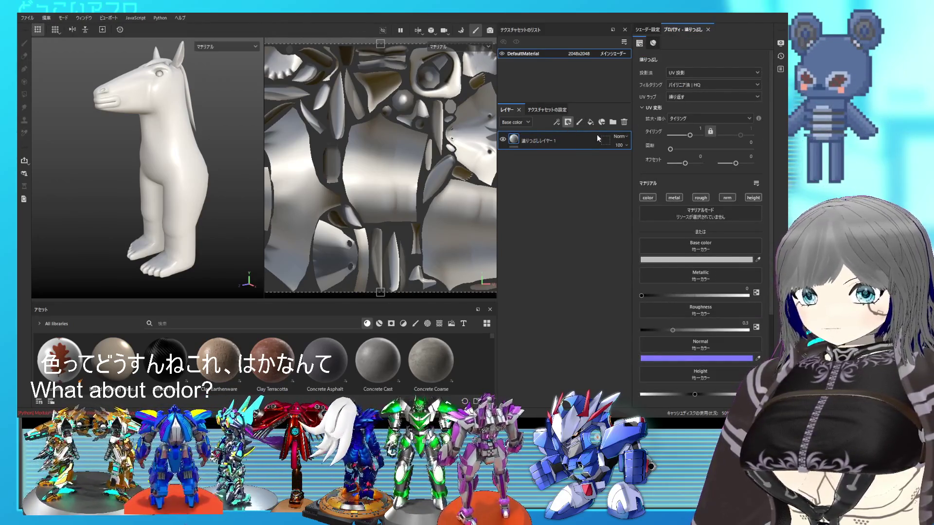
left_click(556, 122)
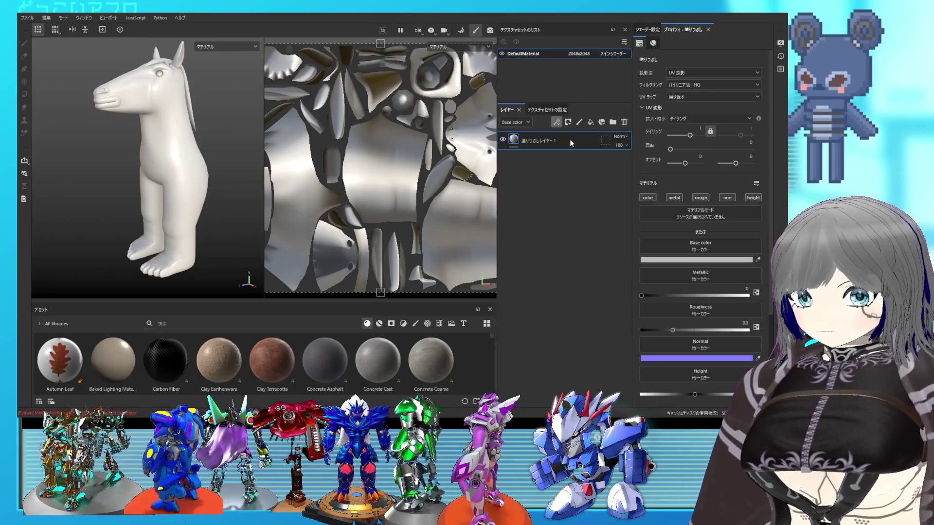
left_click(578, 133)
Make the generator Ambient Occlusion and set its Global Balance to 0.7
left_click(691, 77)
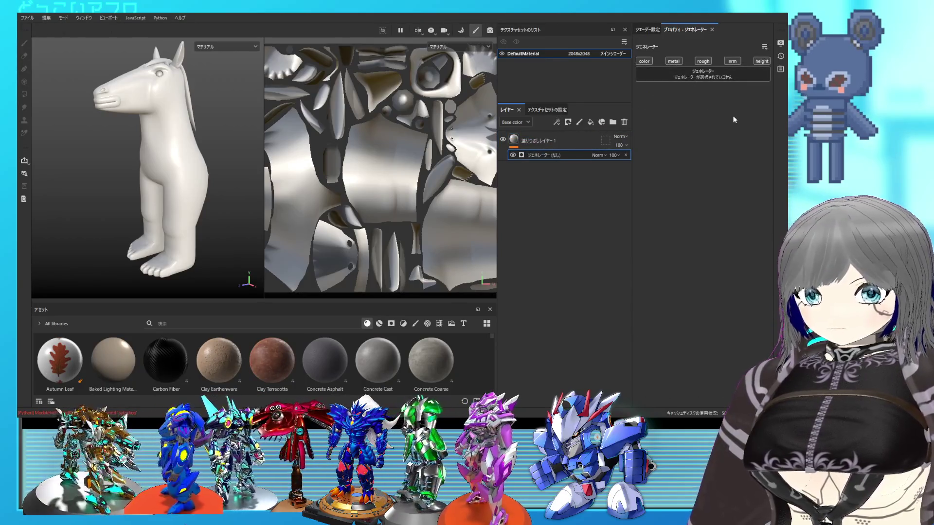
left_click(729, 113)
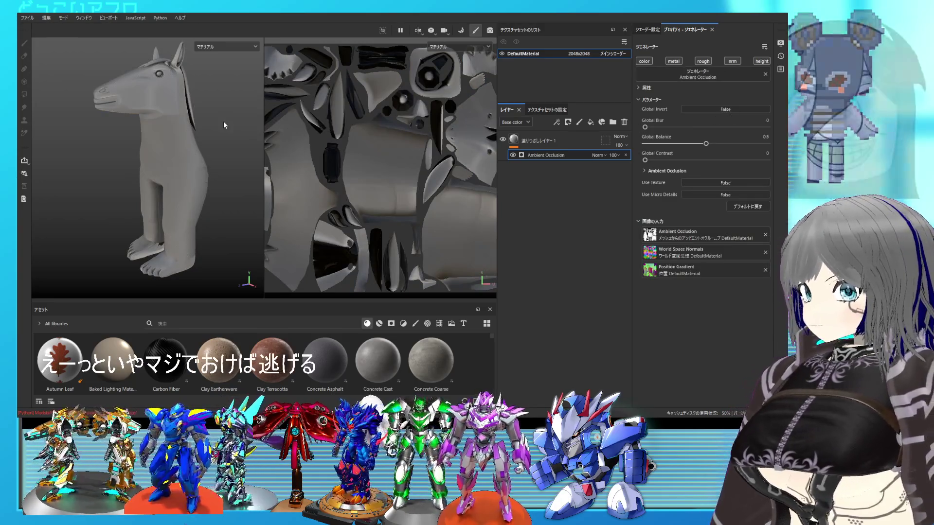
scroll(212, 121, "up", 5)
left_click_drag(214, 168, 242, 157, "alt")
mouse_move(706, 144)
left_mouse_down()
mouse_move(648, 143)
mouse_move(758, 158)
mouse_move(697, 164)
left_mouse_up()
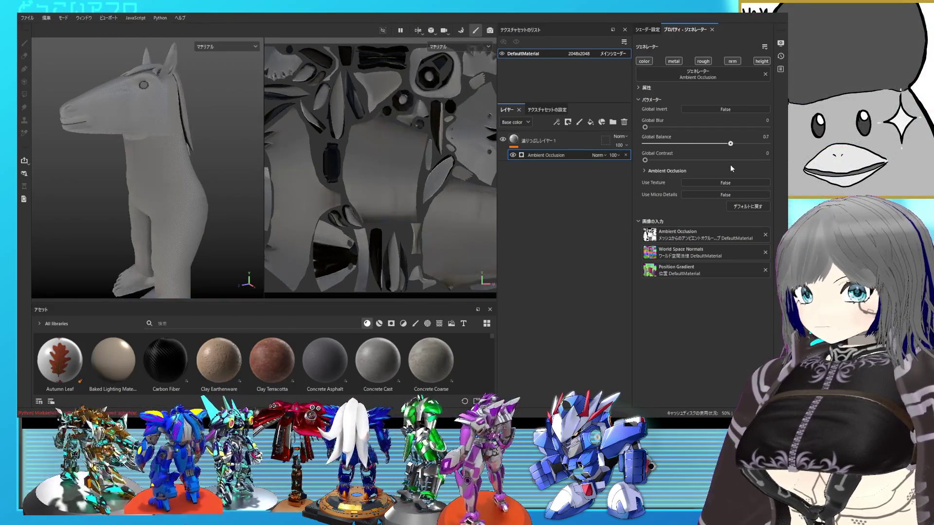
mouse_move(215, 150)
left_mouse_down("alt")
mouse_move(109, 138)
mouse_move(141, 153)
mouse_move(218, 162)
mouse_move(169, 160)
mouse_move(263, 214)
left_mouse_up("alt")
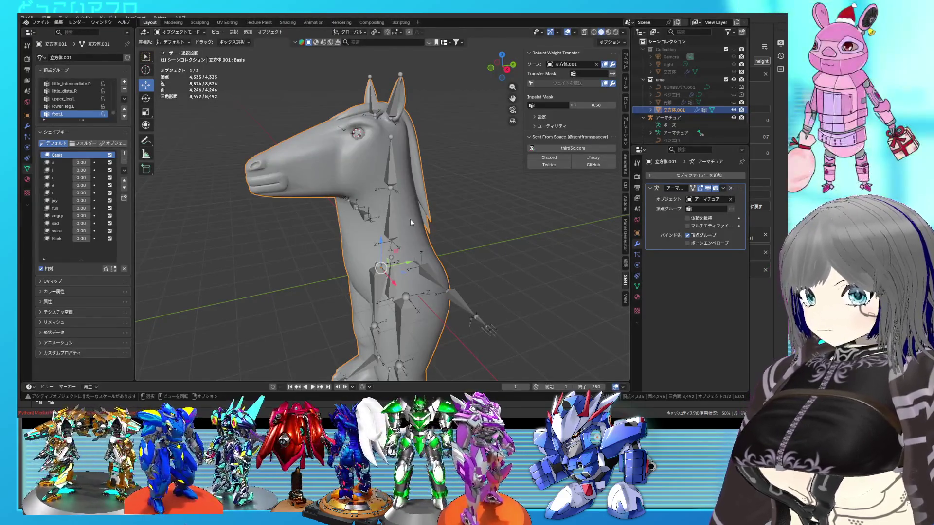
Recalculate the horse mesh normals to face outside and save the blend file
key("Tab")
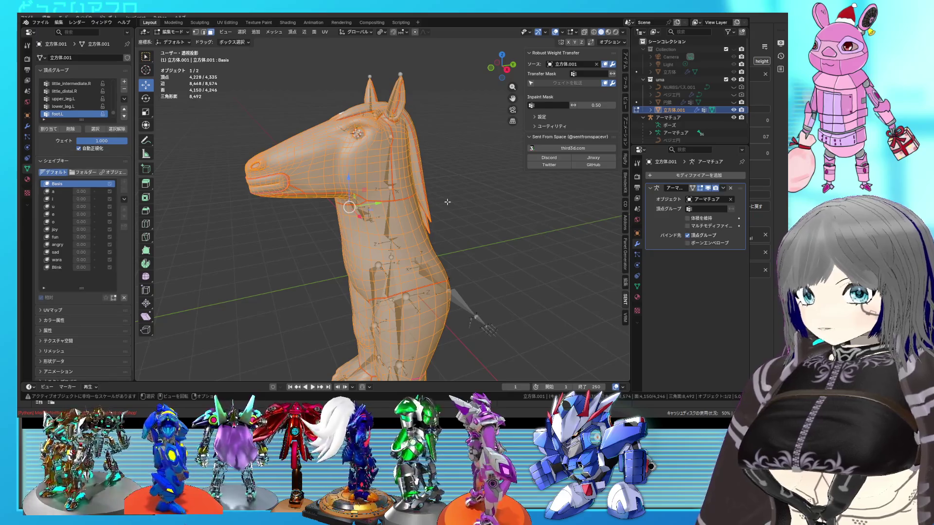
key("alt+n")
left_click(419, 202)
key("ctrl+s")
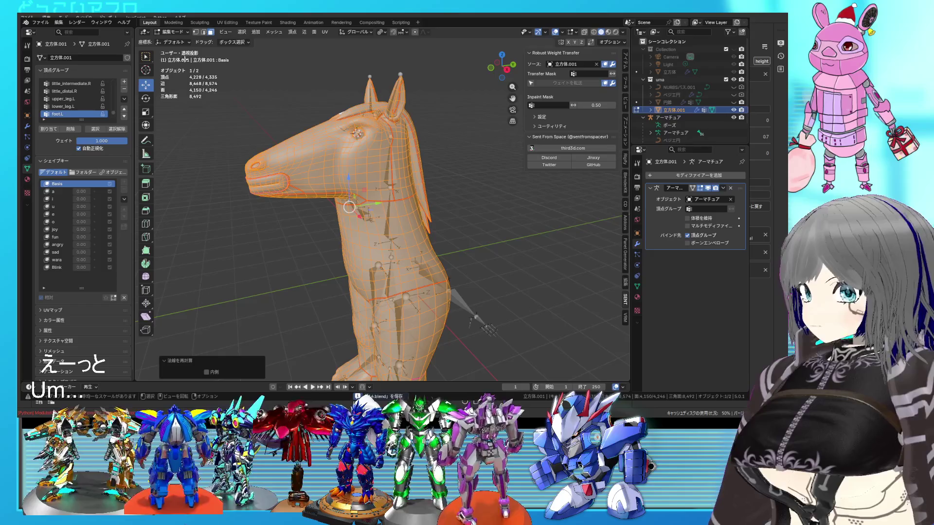
Return the horse to Object Mode and check the overlays from a side view
left_click(170, 31)
left_click(171, 43)
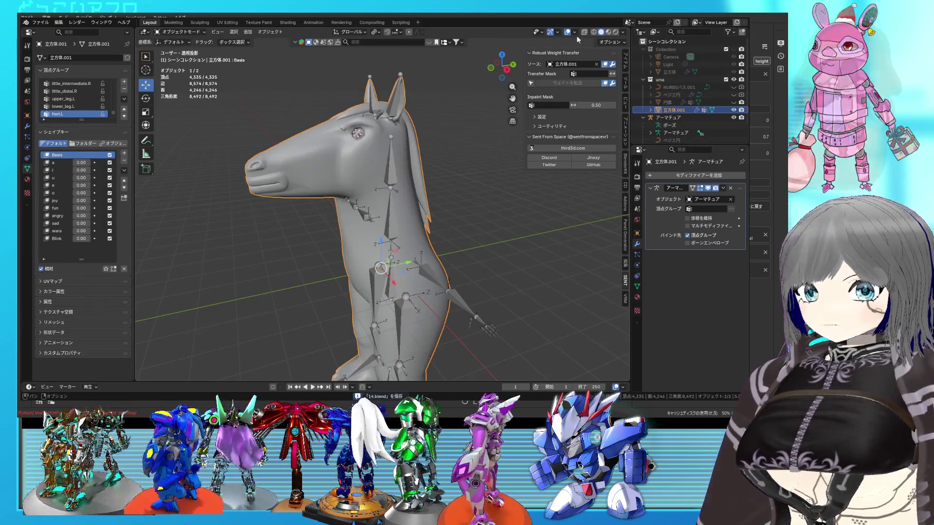
left_click(575, 32)
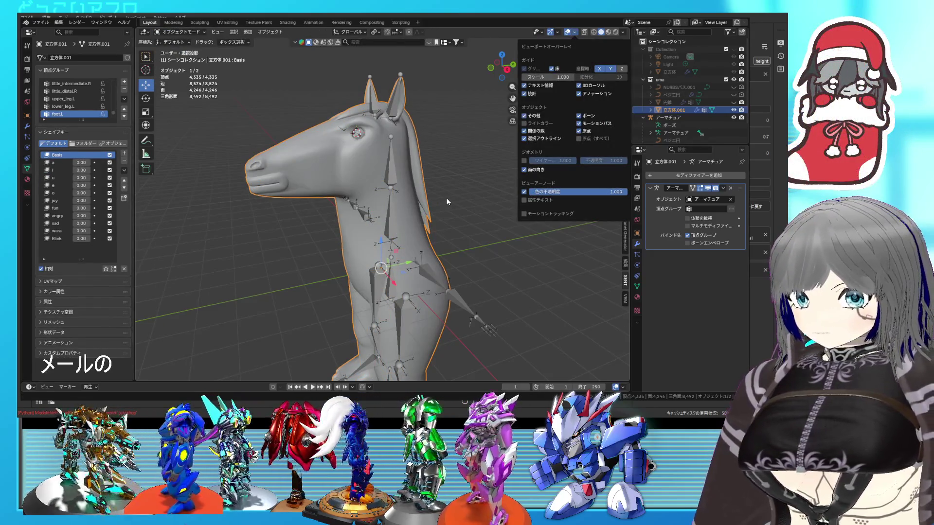
mouse_move(454, 198)
middle_mouse_down()
mouse_move(477, 185)
mouse_move(433, 174)
mouse_move(444, 234)
mouse_move(436, 200)
middle_mouse_up()
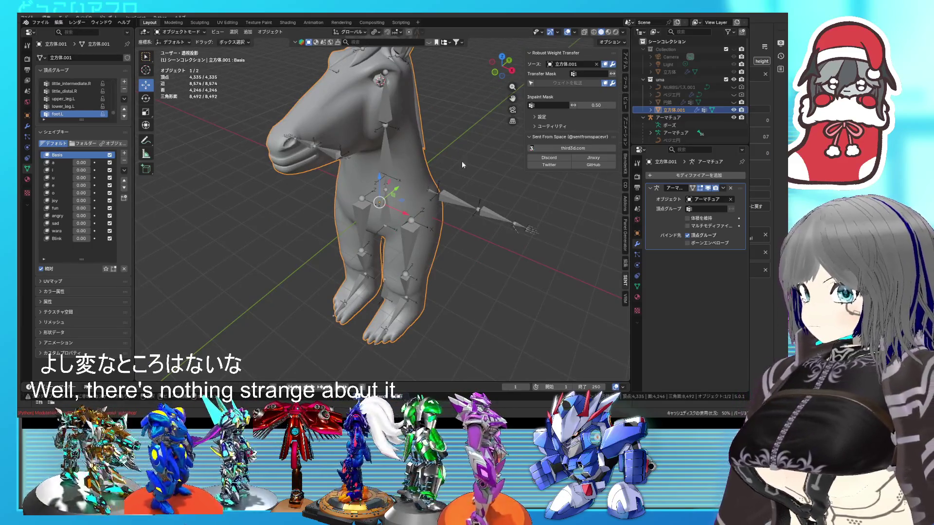
left_click(40, 22)
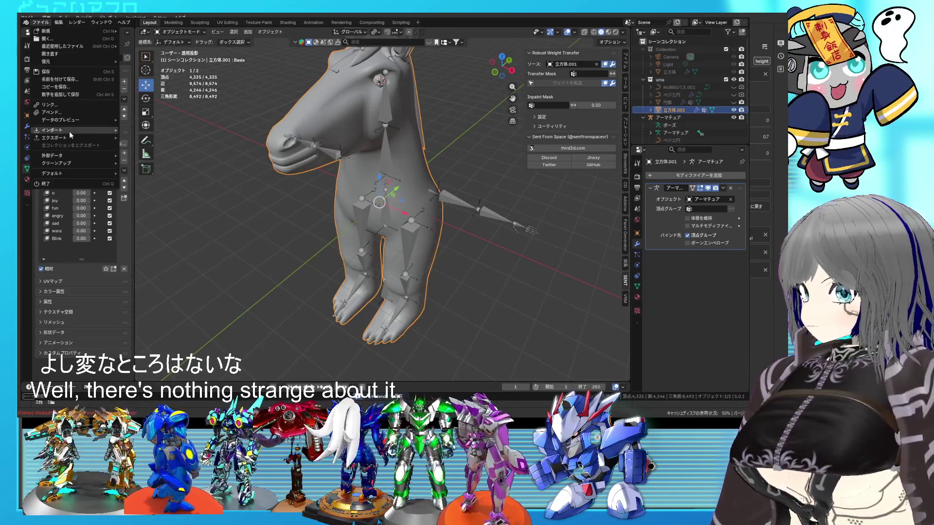
mouse_move(69, 138)
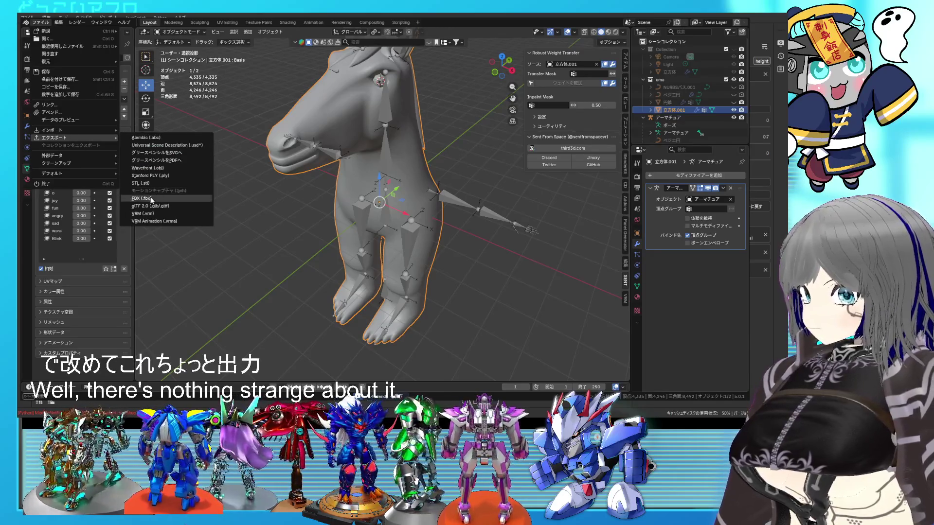
left_click(174, 199)
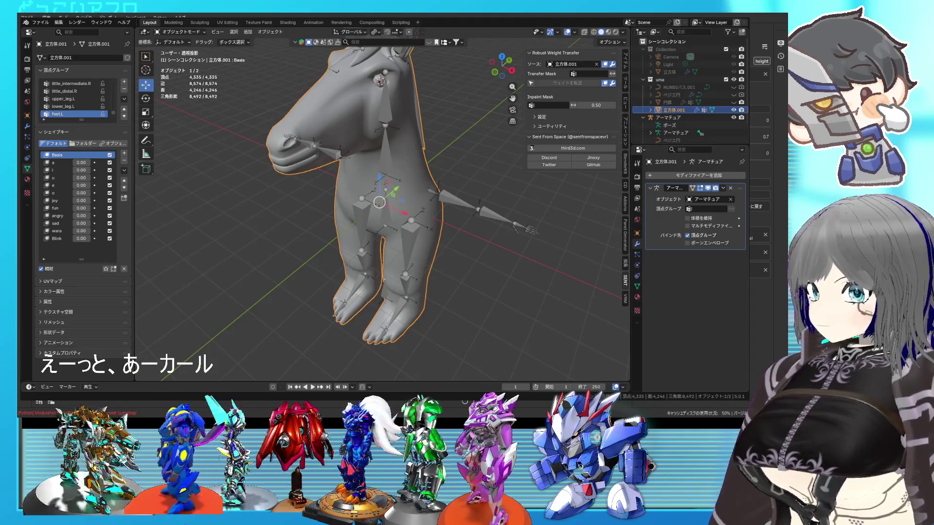
key("ctrl+s")
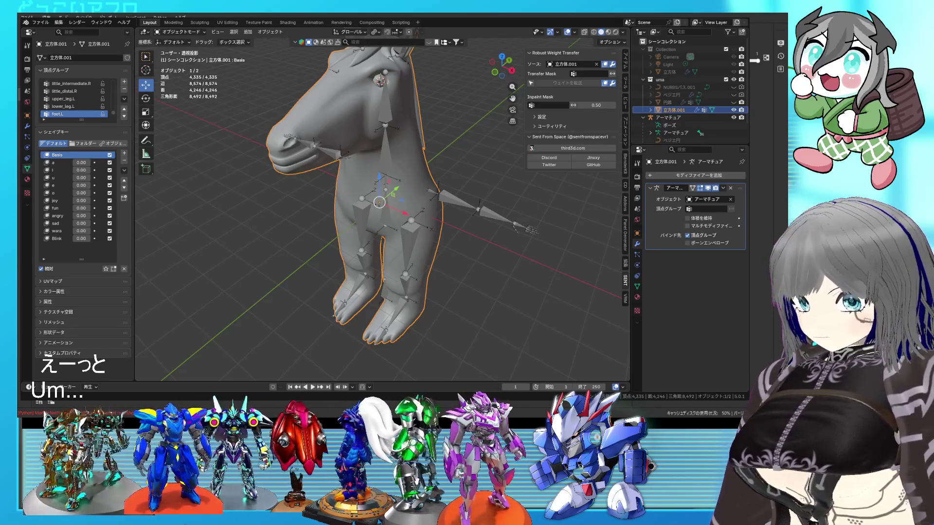
Switch the horse mesh into Edit Mode
key("Tab")
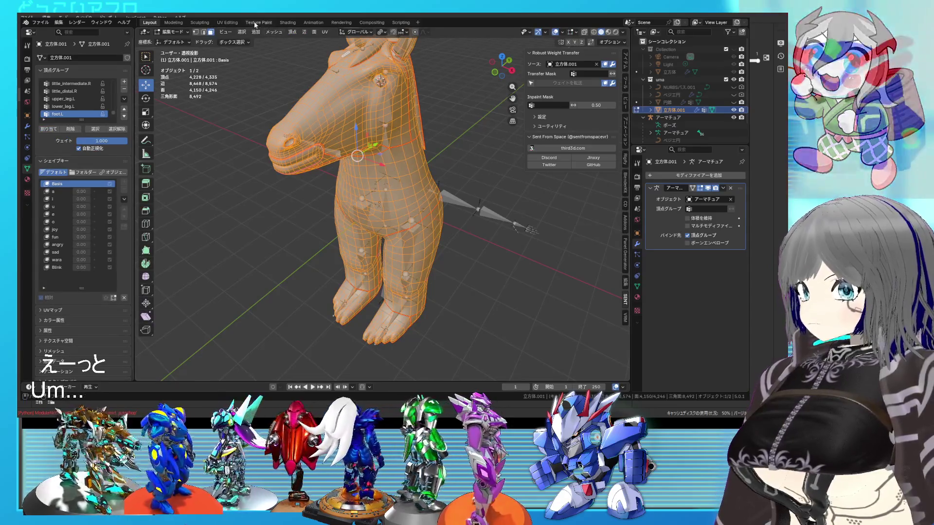
Switch to the UV Editing workspace and toggle selecting all mesh UVs
left_click(231, 23)
key("alt+a")
scroll(139, 190, "up", 2)
scroll(139, 189, "down", 3)
scroll(139, 189, "up", 4)
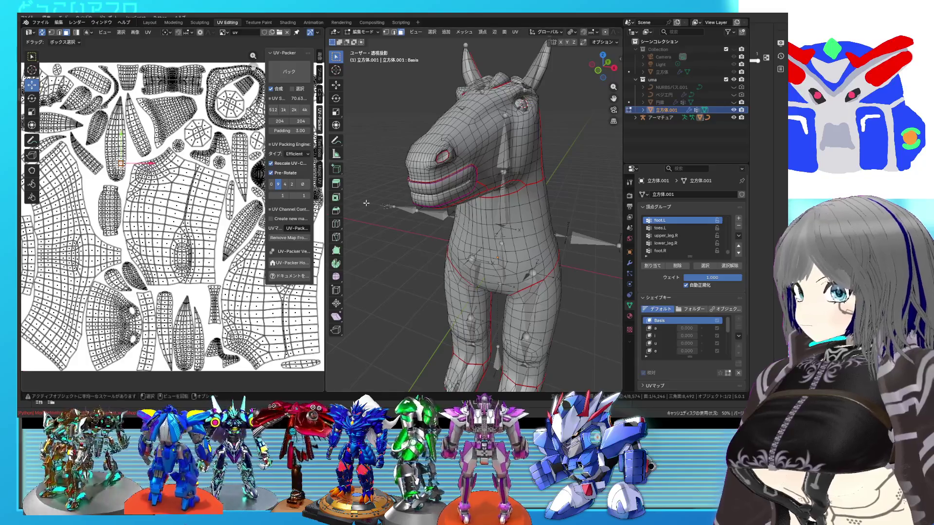
key("a")
key("alt+a")
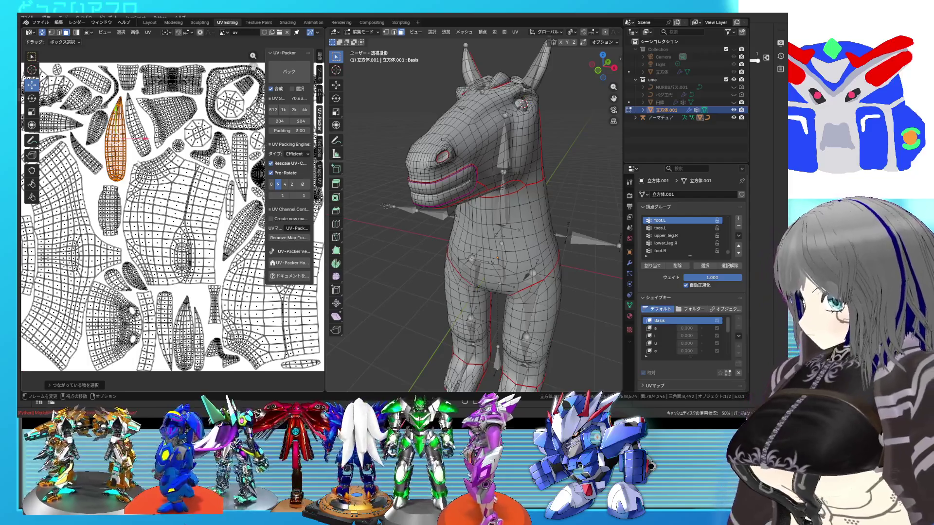
Select the elongated UV island with L, then return to Object Mode
key("l")
scroll(165, 209, "down", 4)
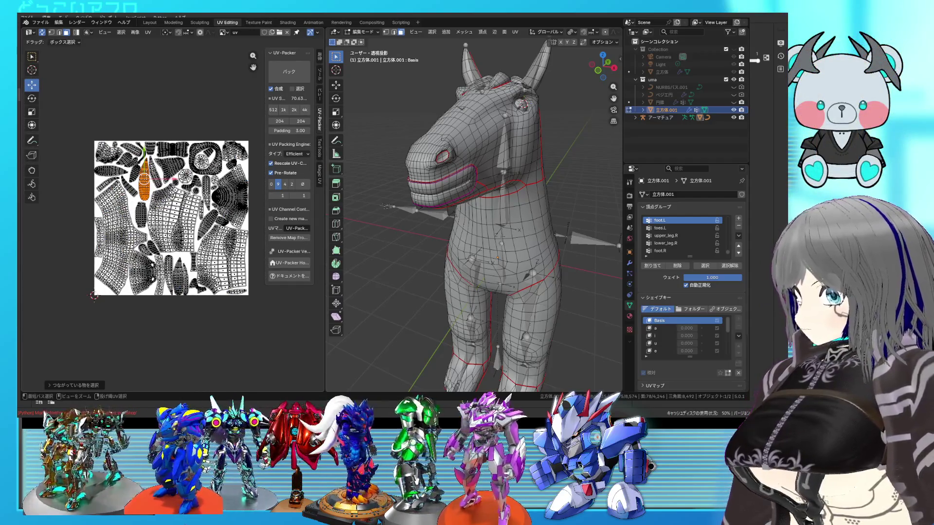
scroll(134, 181, "up", 2)
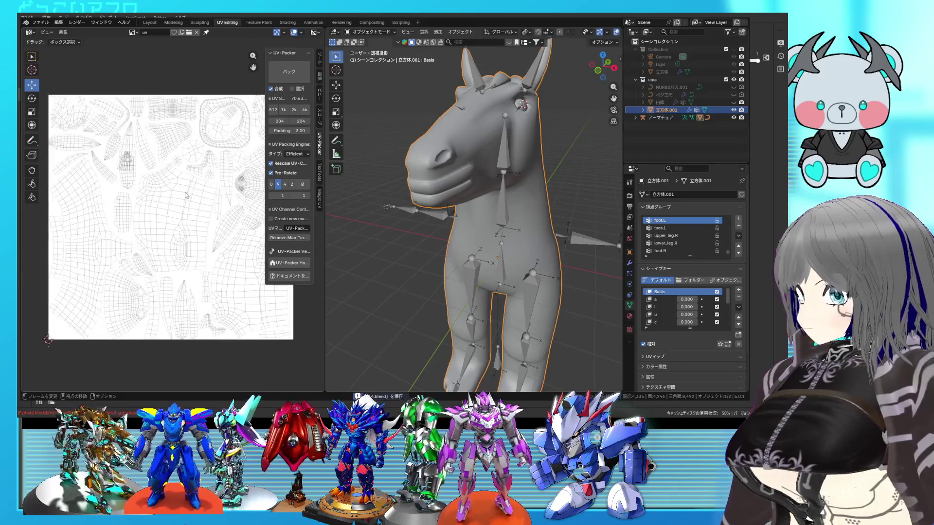
key("Tab")
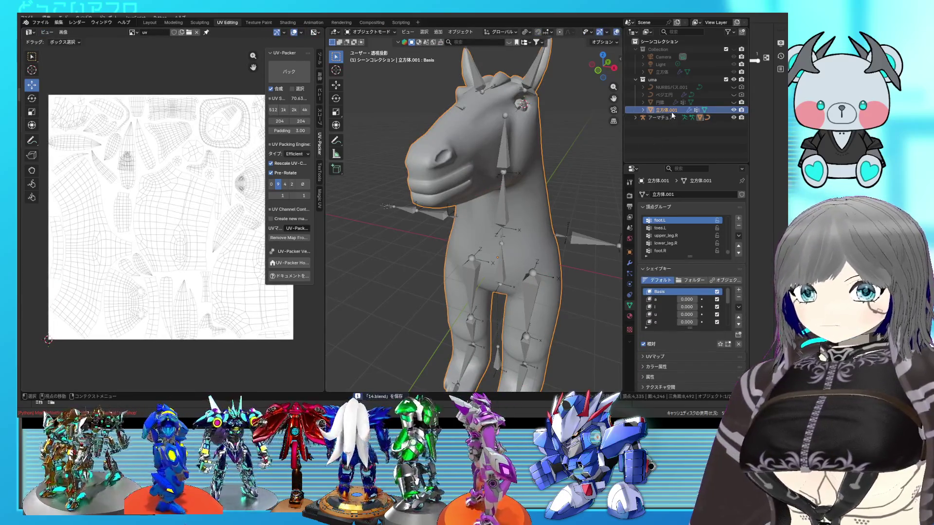
left_click(636, 118)
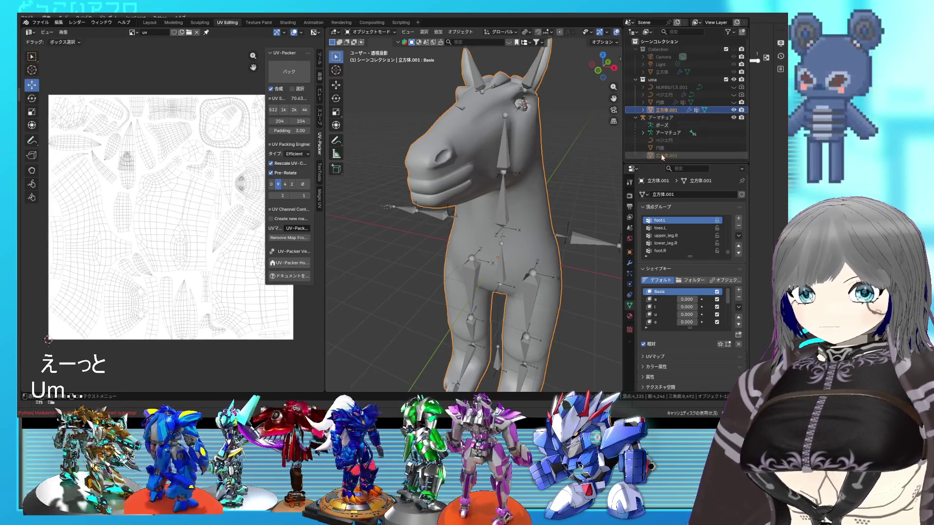
Select the 円錐 cone, enter Edit Mode and reveal its hidden parts with Alt+H
left_click(670, 147)
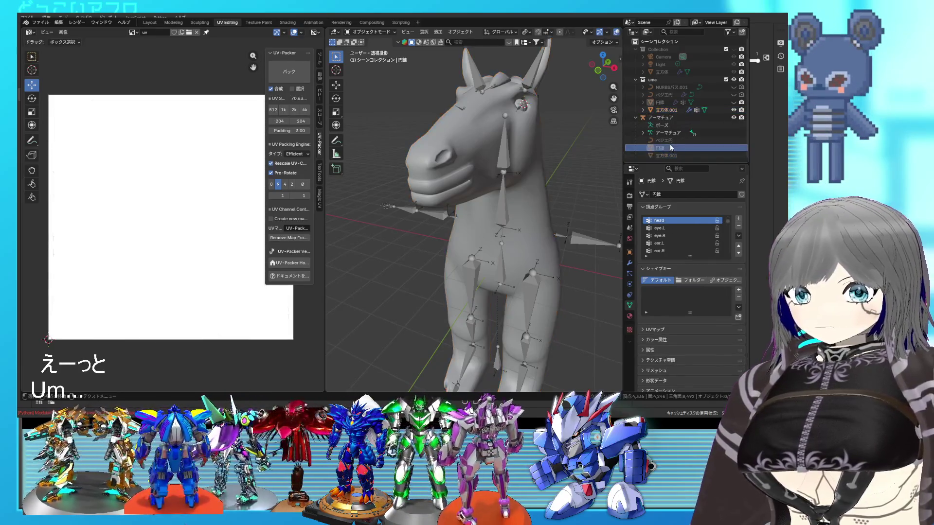
left_click(681, 140)
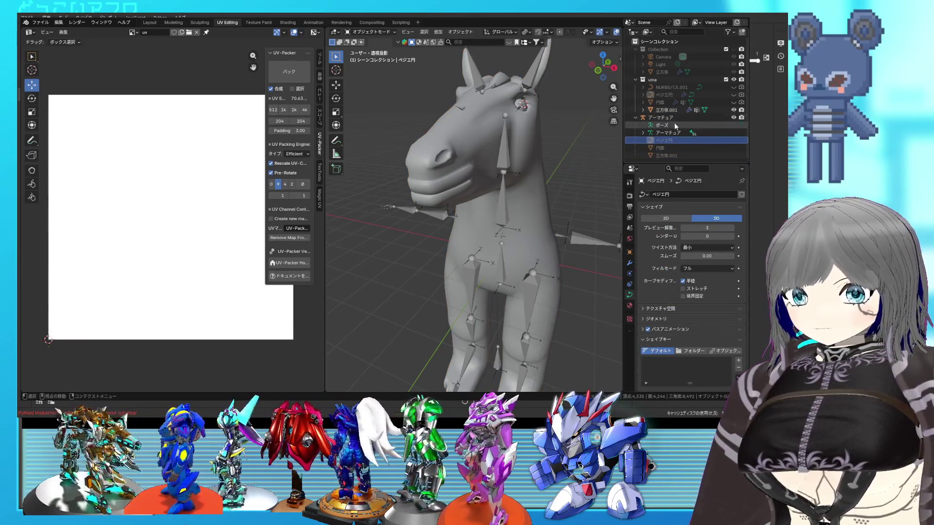
left_click(667, 147)
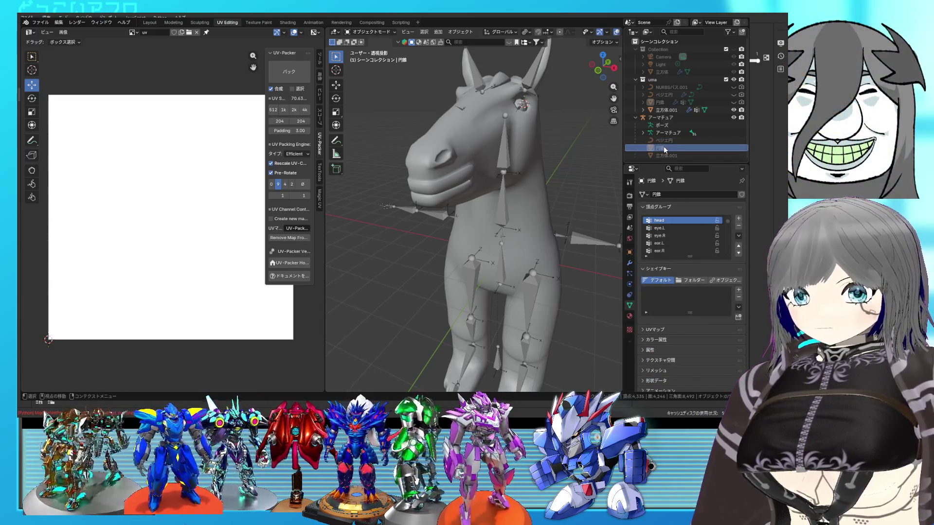
key("Tab")
key("Tab")
key("Tab")
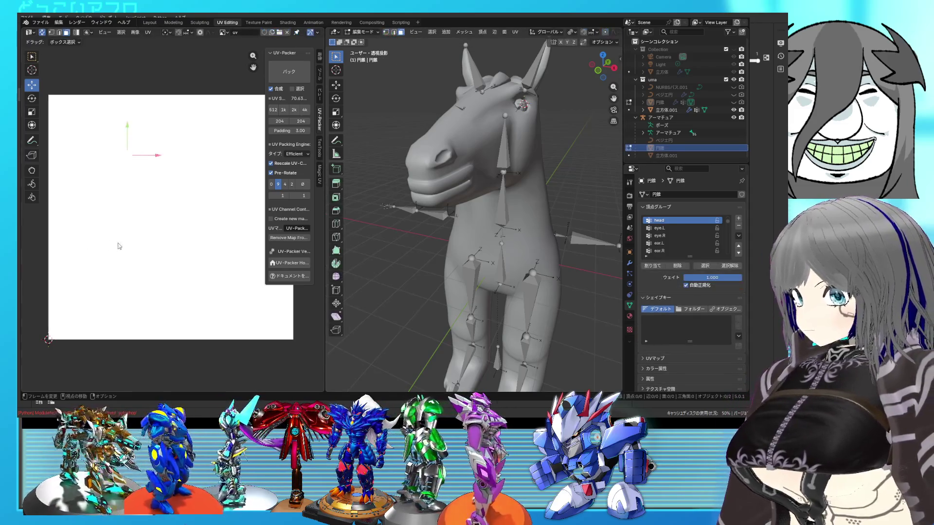
scroll(194, 183, "down", 3)
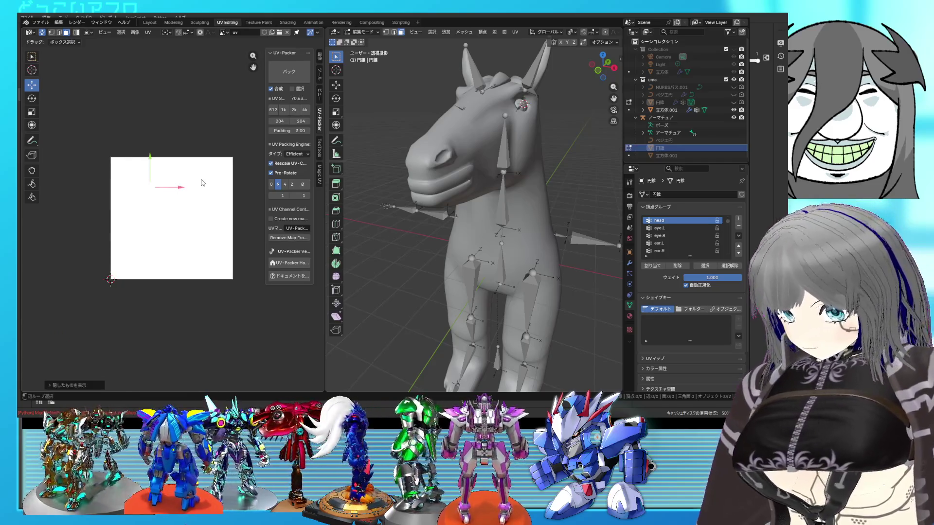
key("alt+h")
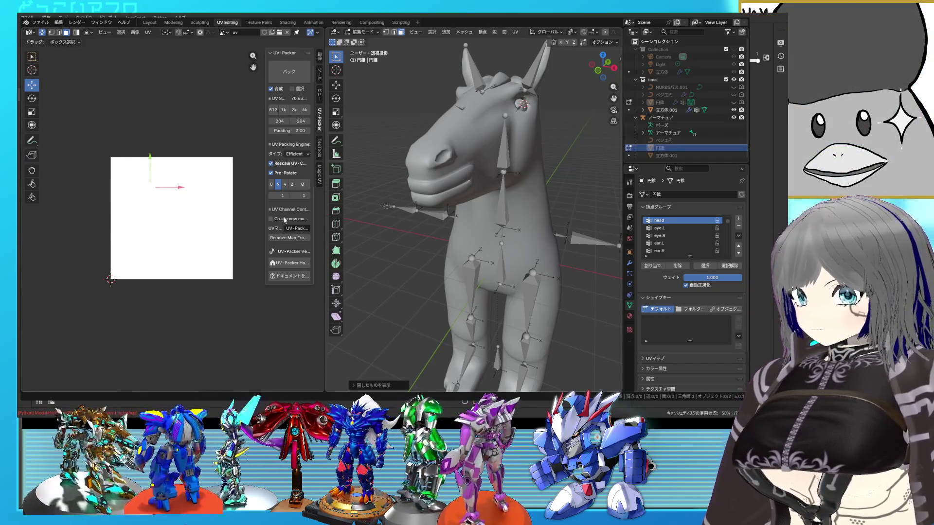
Toggle the cone between Object and Edit Mode to review its round UV island
key("Tab")
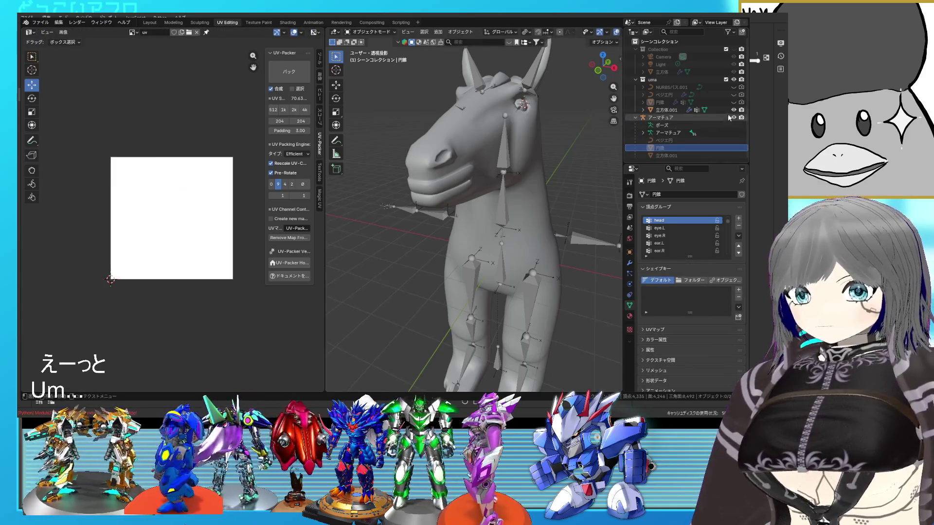
key("Tab")
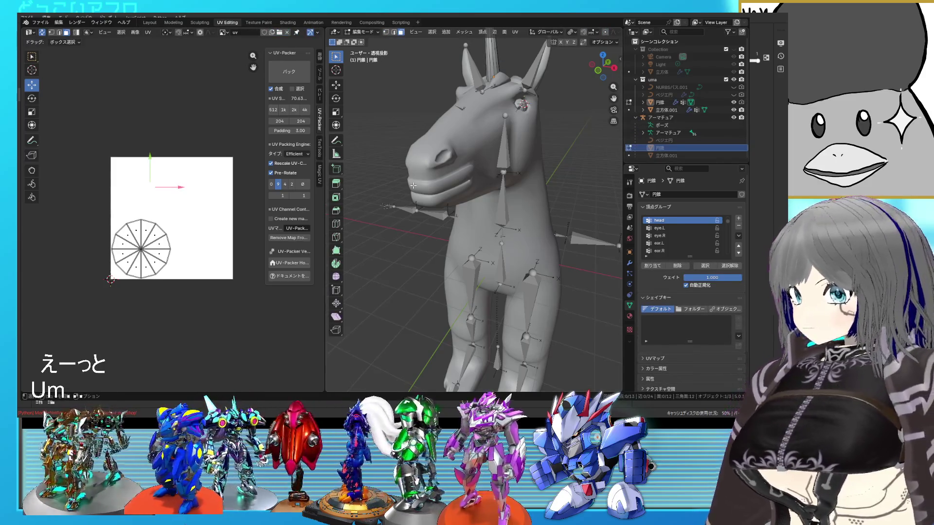
key("Tab")
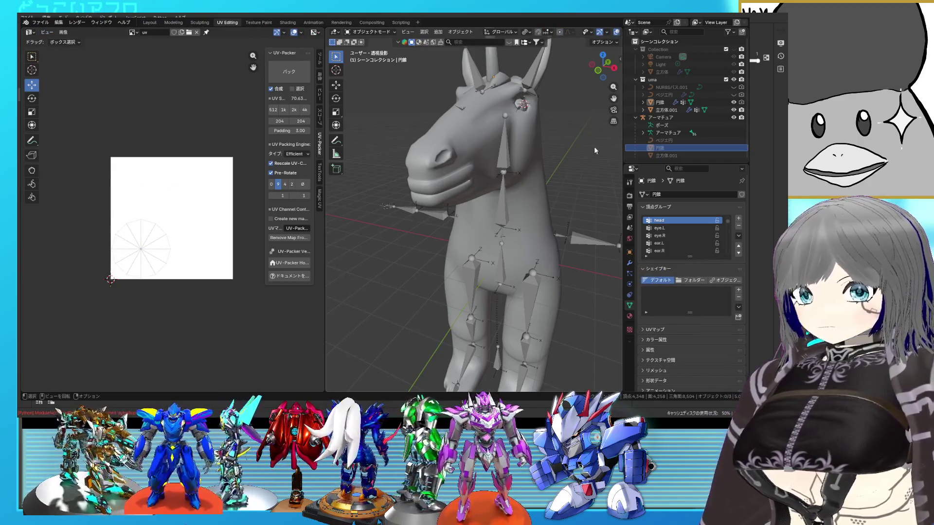
key("Tab")
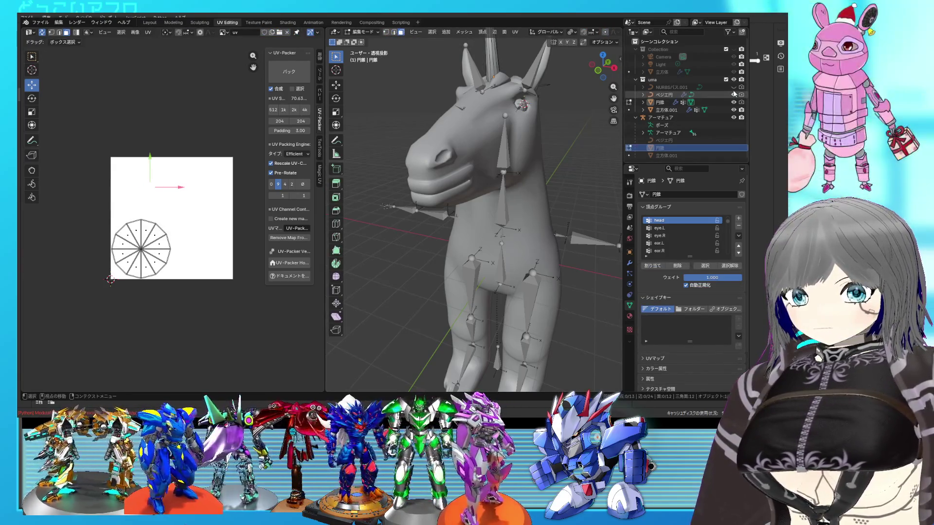
key("Tab")
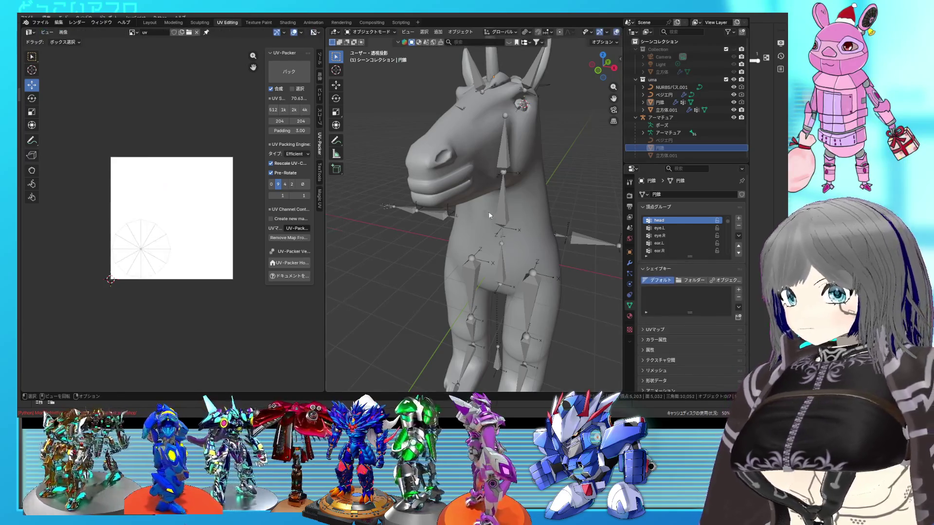
Edit all horse parts together, reveal hidden geometry, and select one stray UV island
key("a")
key("Tab")
scroll(172, 219, "up", 3)
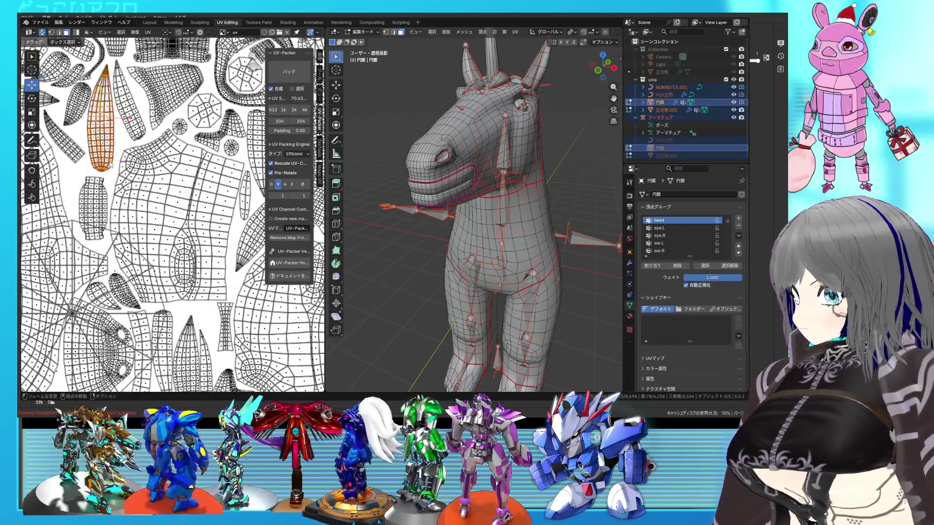
key("a")
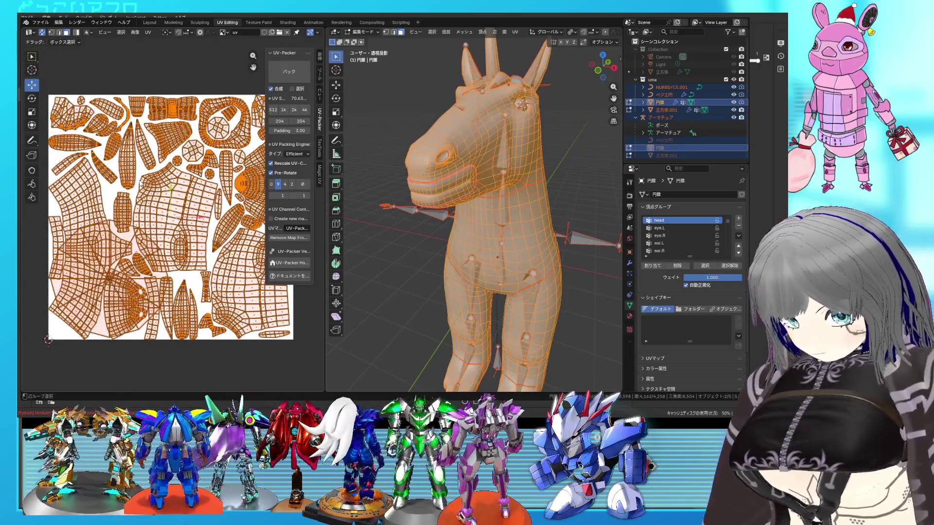
key("alt+h")
left_click(118, 166)
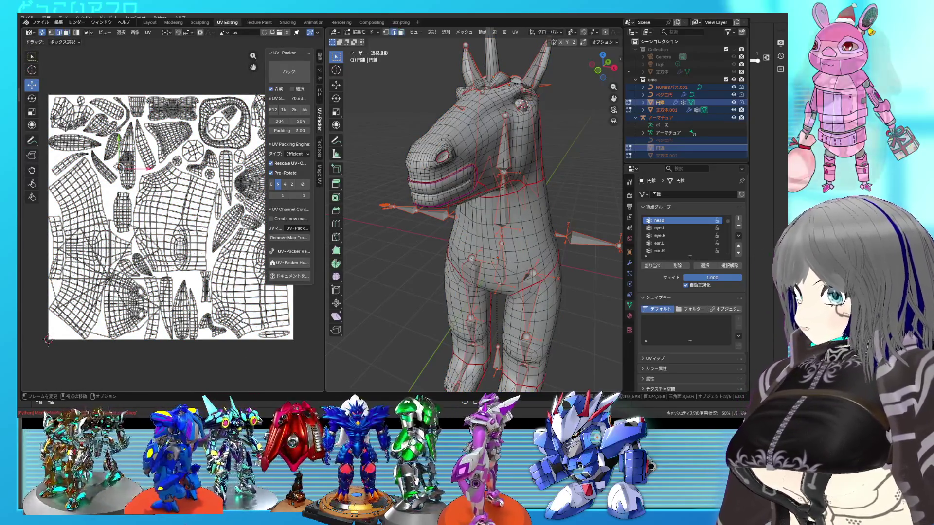
key("ctrl+l")
Locate the island in wireframe, then hide the path, Bezier circle and cone objects
key("shift+z")
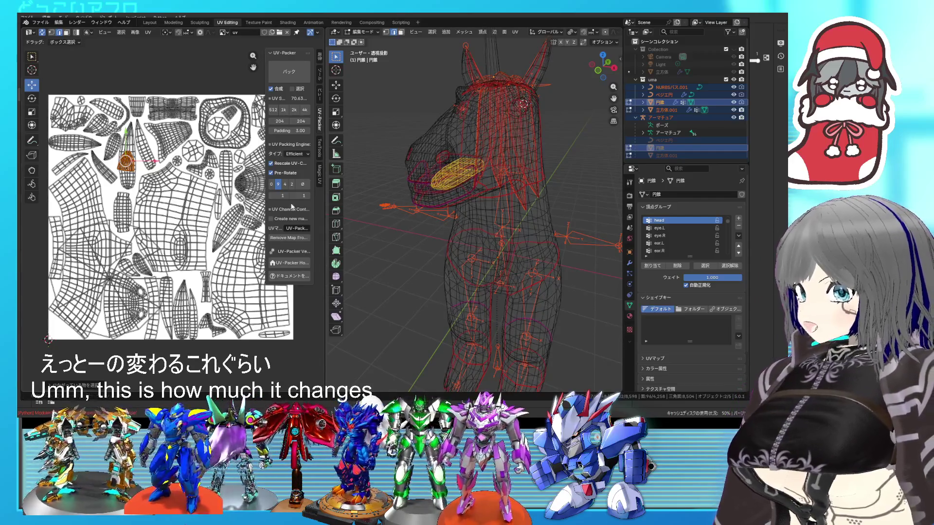
key("shift+z")
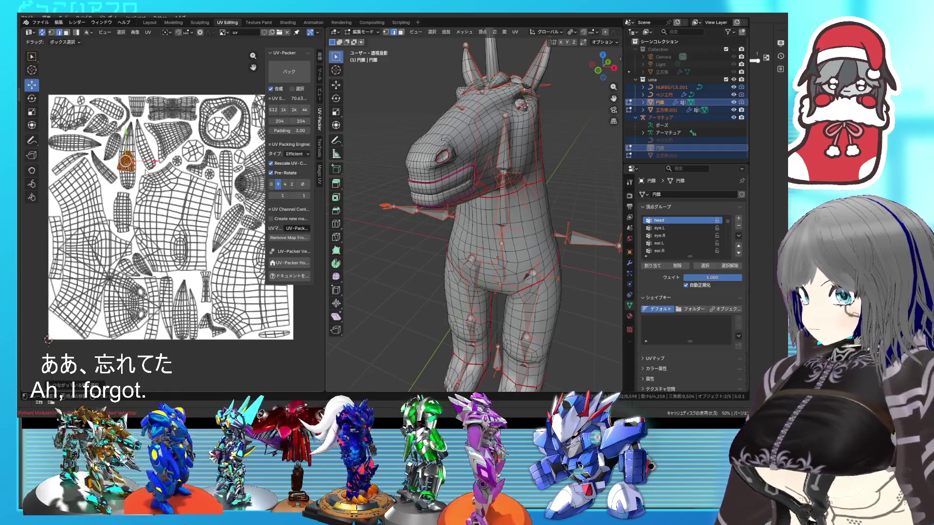
key("Tab")
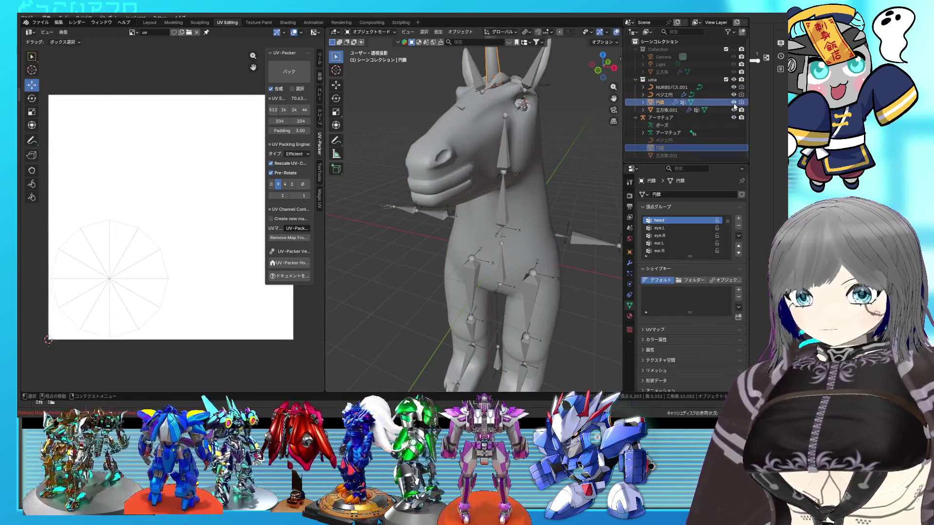
key("h")
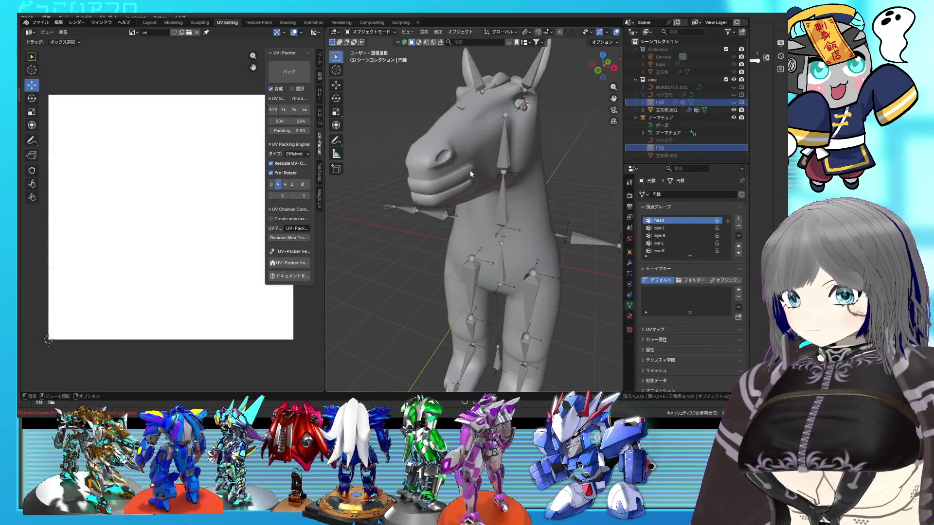
left_click(524, 189)
Edit the horse body 立方体.001, save, and pan the UV layout to find the orange island
key("Tab")
scroll(176, 181, "up", 3)
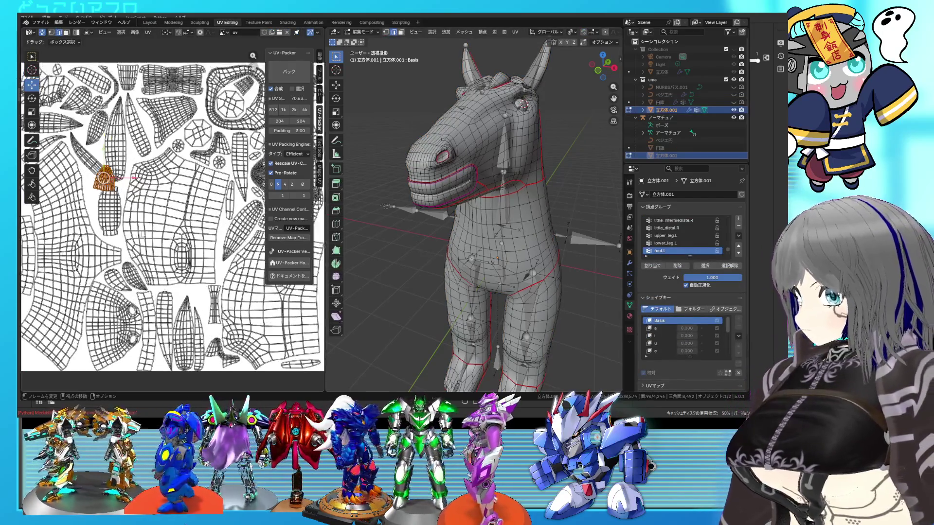
scroll(175, 182, "up", 2)
scroll(114, 180, "up", 1)
key("ctrl+s")
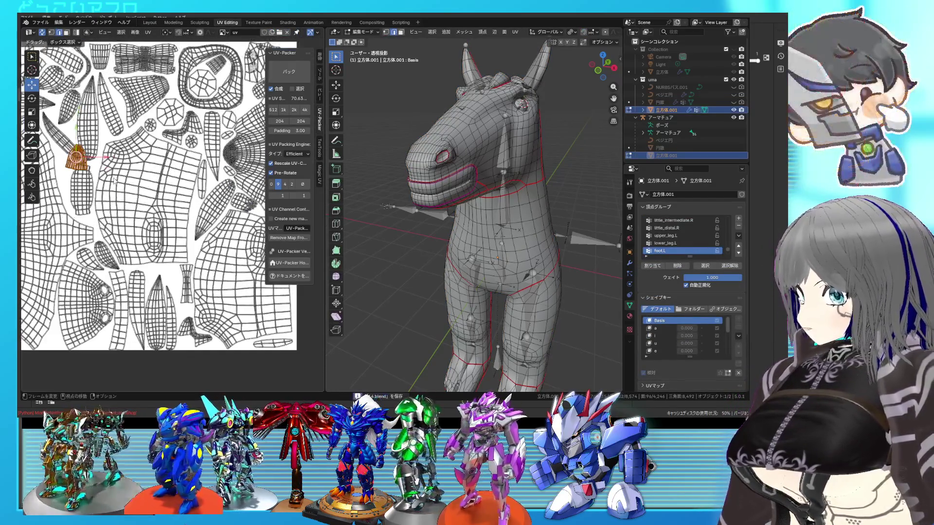
middle_click_drag(116, 181, 152, 186)
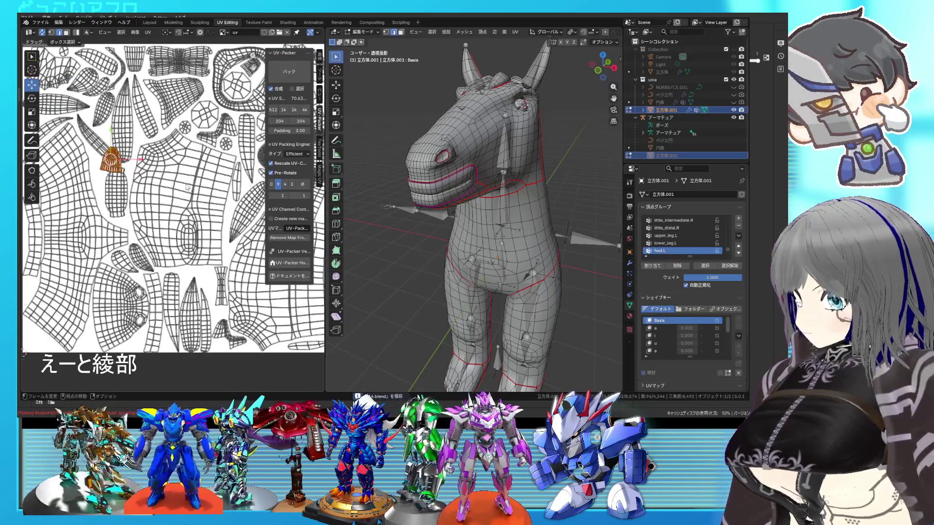
mouse_move(201, 207)
middle_mouse_down()
mouse_move(192, 174)
mouse_move(215, 222)
middle_mouse_up()
middle_click_drag(168, 197, 71, 202)
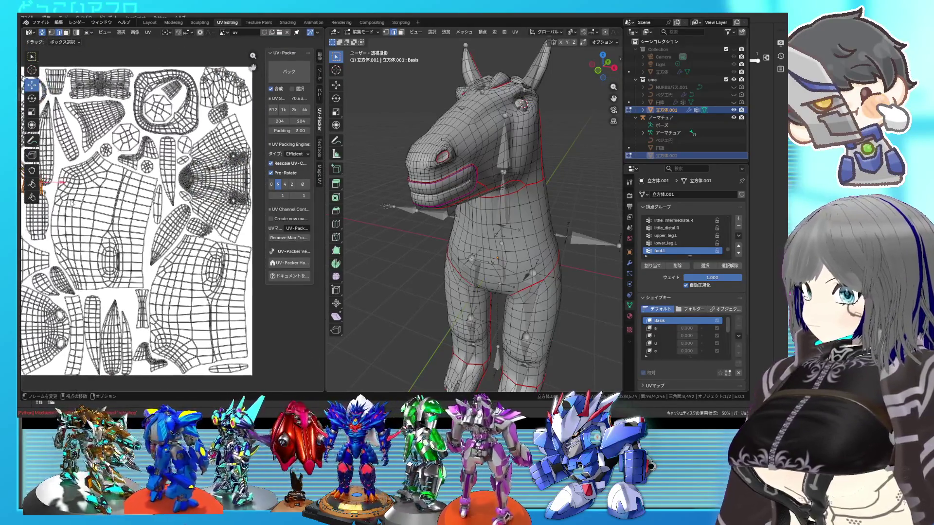
scroll(145, 194, "up", 3)
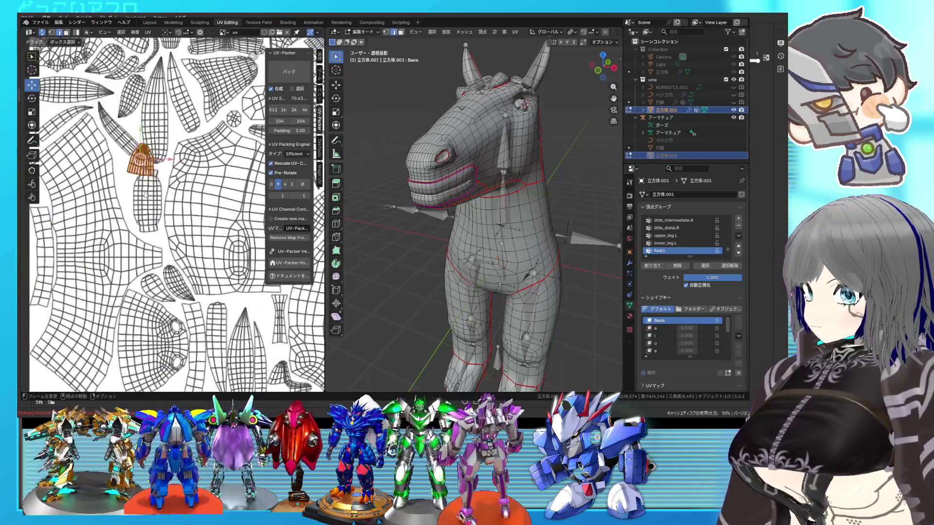
Rotate the orange UV island about -170° and move it lower in the layout
key("g")
left_click(134, 191)
key("r")
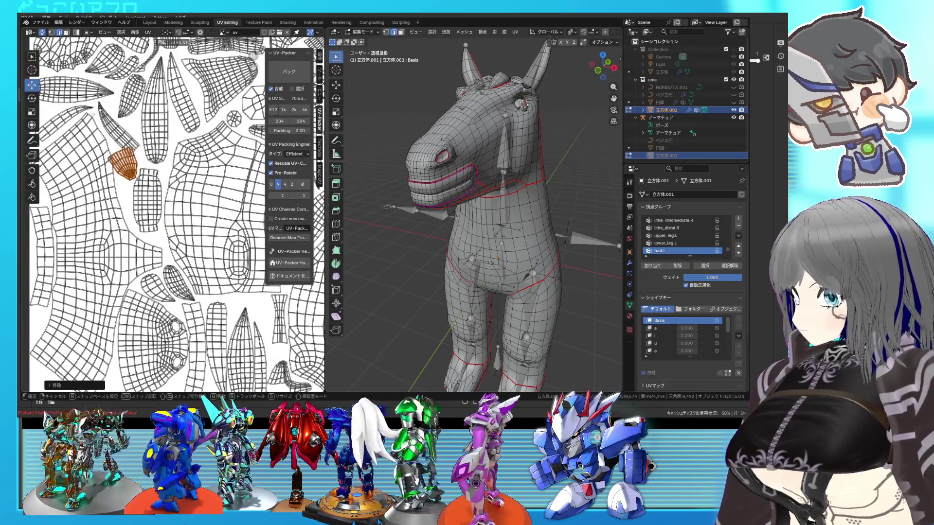
left_click(140, 223)
scroll(140, 222, "up", 5)
key("g")
left_click(142, 239)
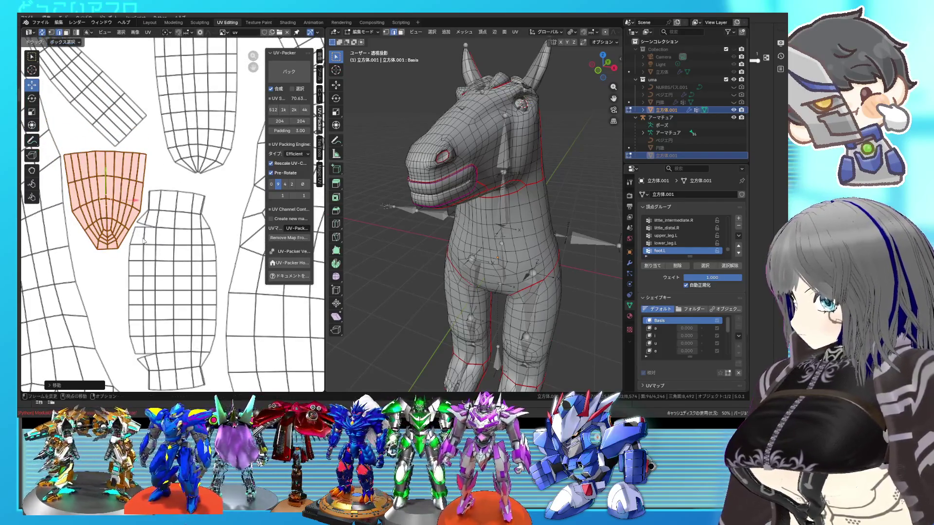
scroll(142, 238, "down", 6)
scroll(170, 225, "down", 1)
Leave Edit Mode for Object Mode and save the file
key("ctrl+s")
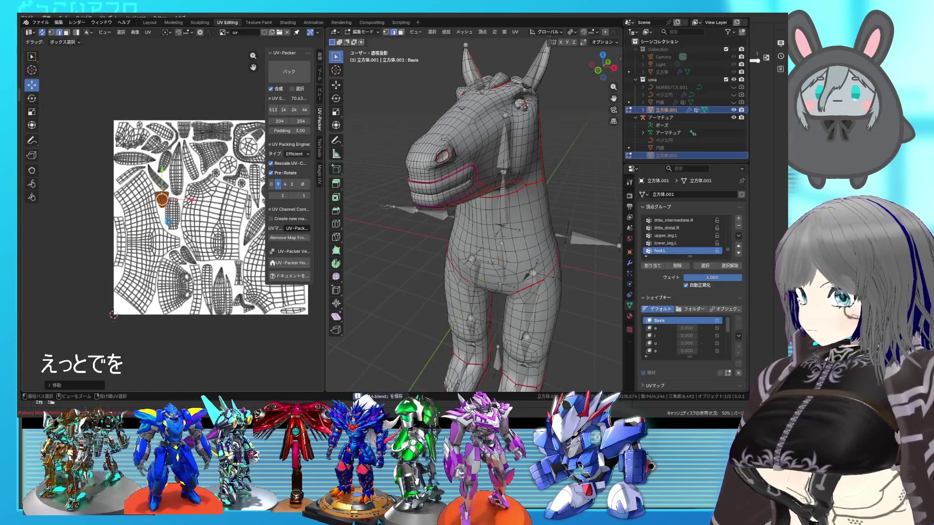
key("Tab")
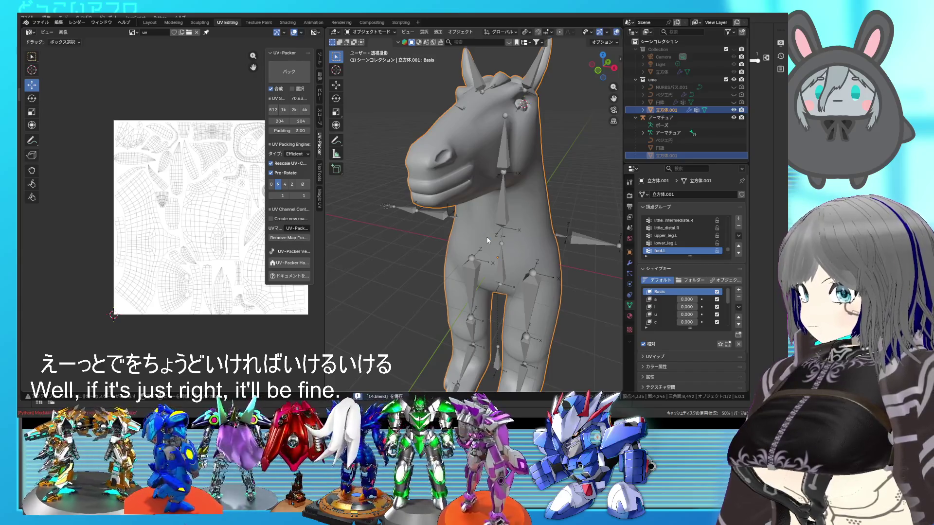
left_click(39, 22)
mouse_move(68, 130)
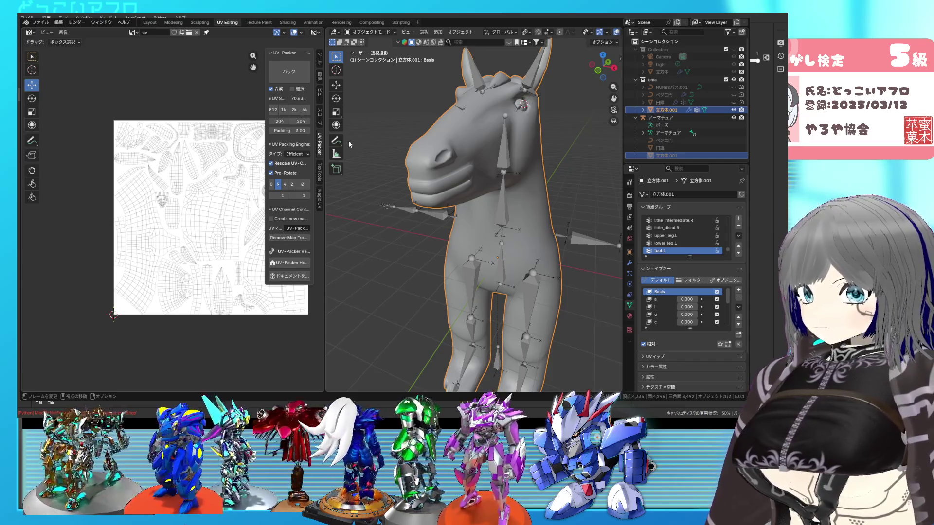
key("ctrl+s")
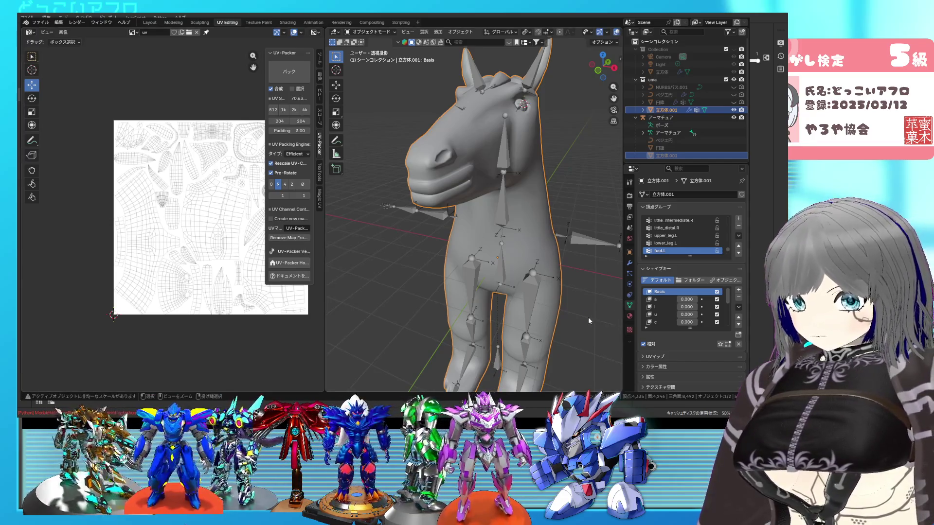
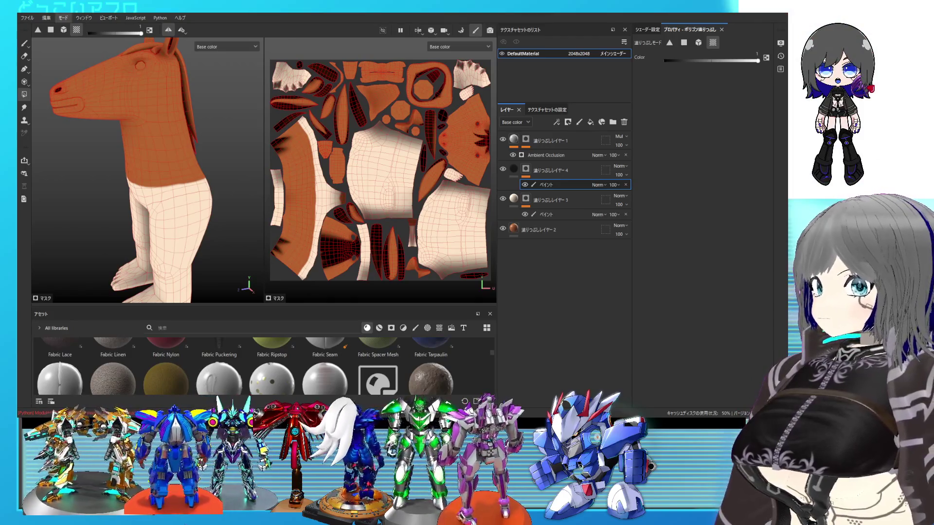
Hide the third layer briefly to compare, then show it again
scroll(76, 59, "down", 3)
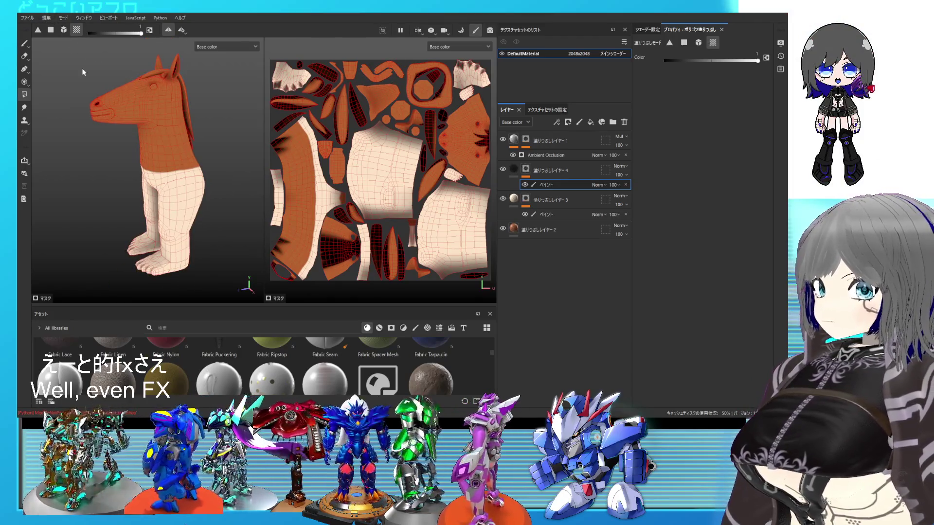
scroll(76, 59, "up", 2)
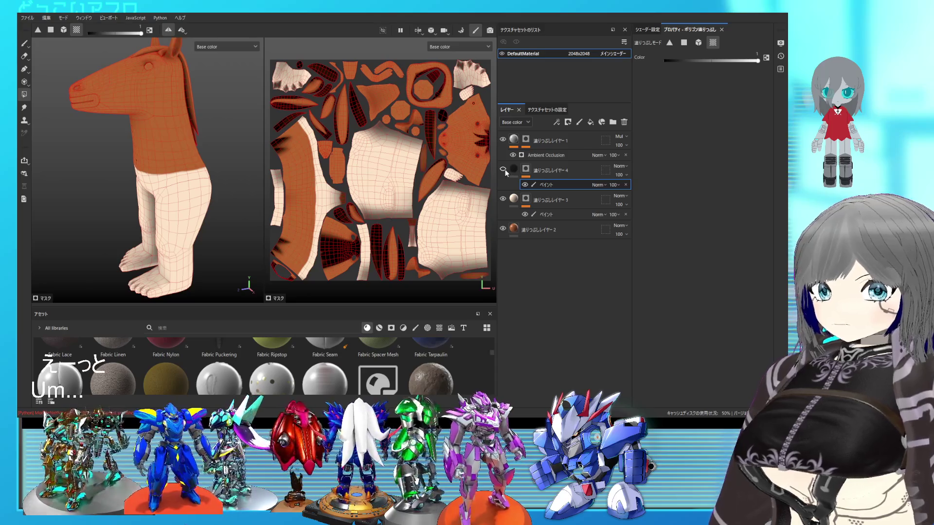
left_click(504, 198)
left_click(504, 198)
left_click(504, 198)
left_click(504, 199)
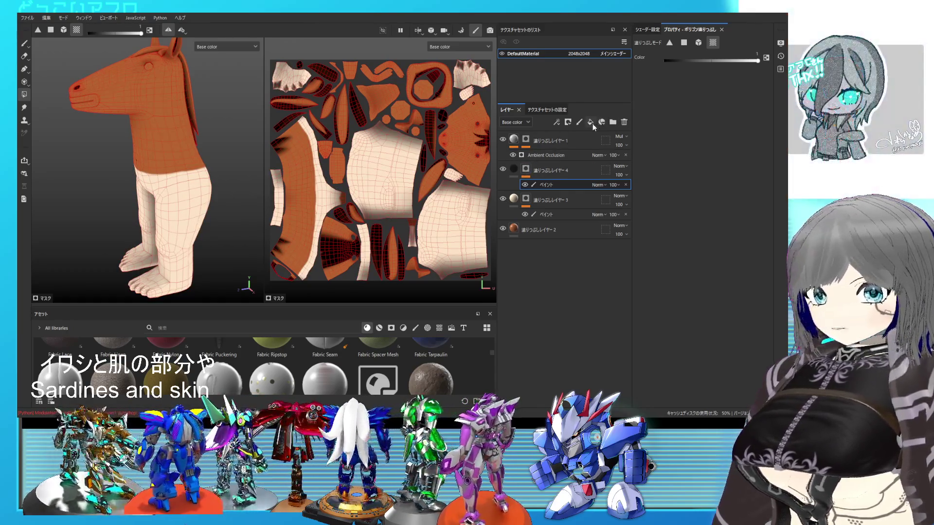
Add a new fill layer with a black mask and a Paint effect
left_click(590, 122)
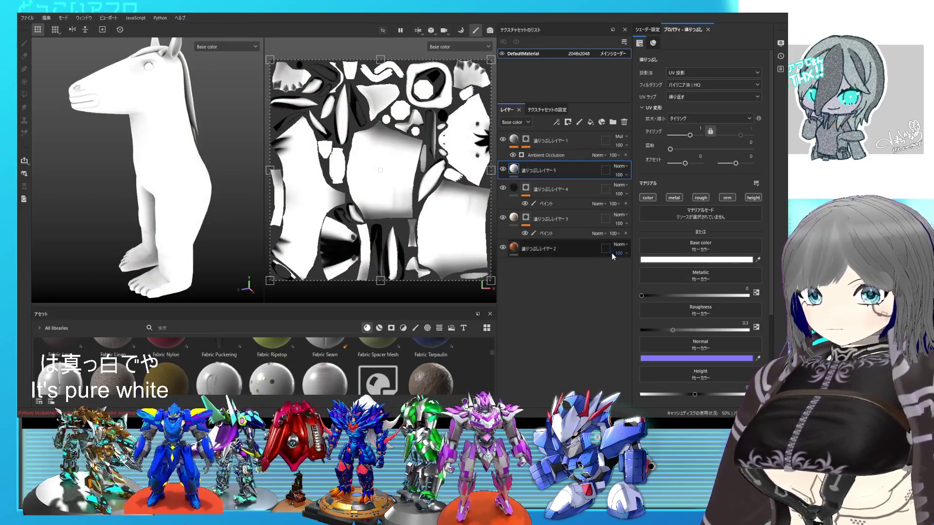
left_click(568, 122)
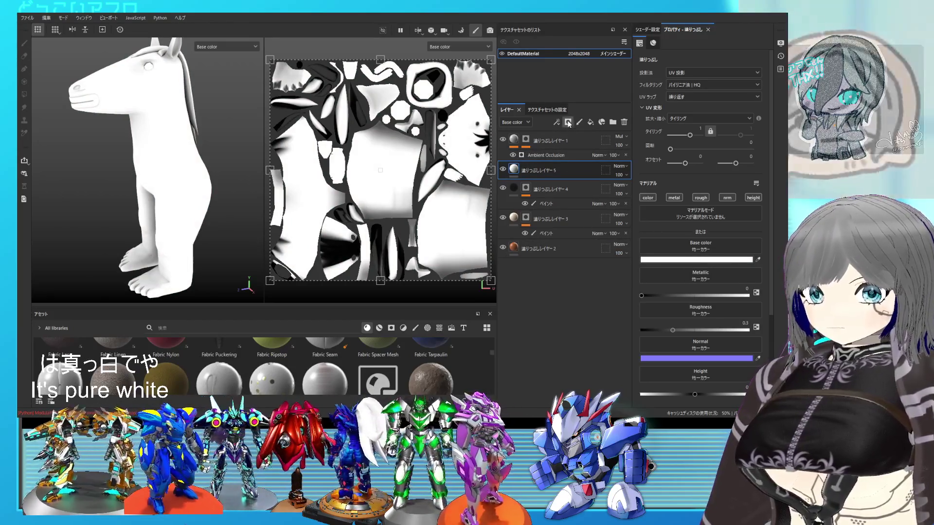
left_click(591, 146)
left_click(562, 121)
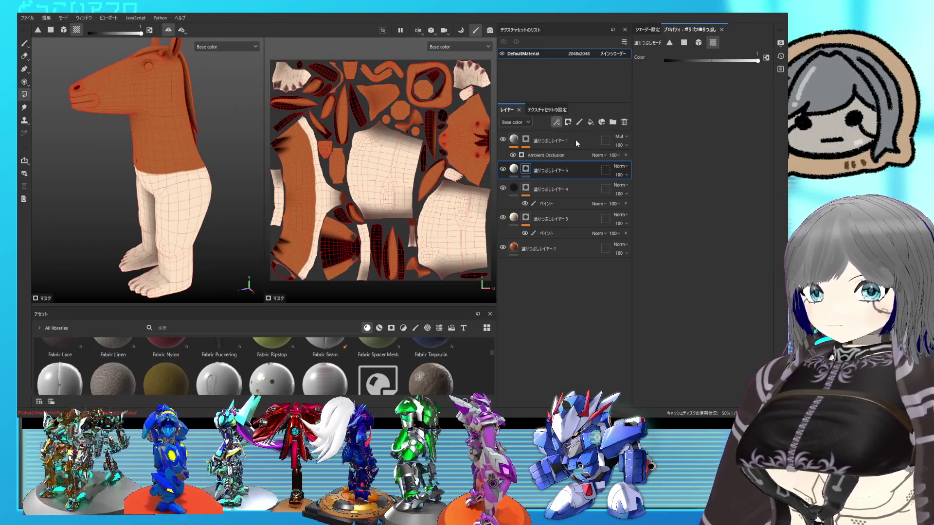
left_click(576, 139)
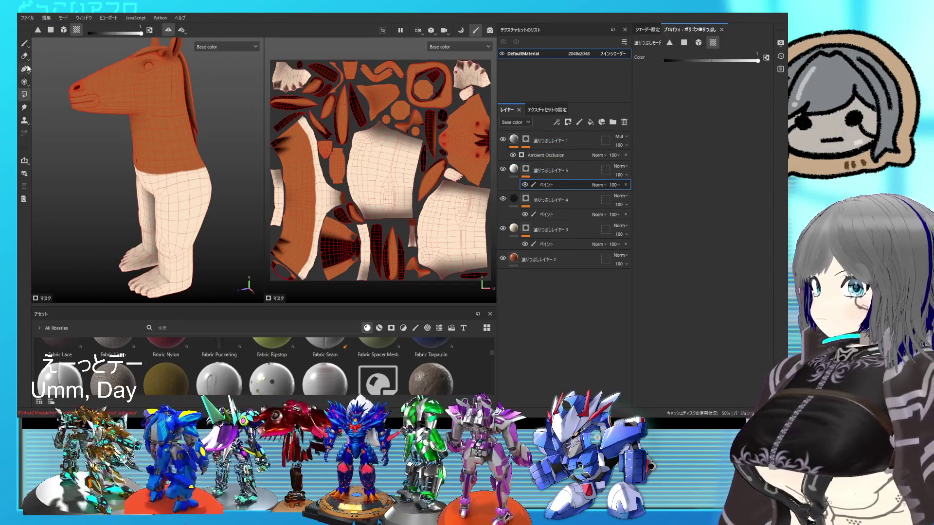
Fill the tongue and neighbouring top UV islands white with Polygon Fill in UV chunk mode
left_click(25, 82)
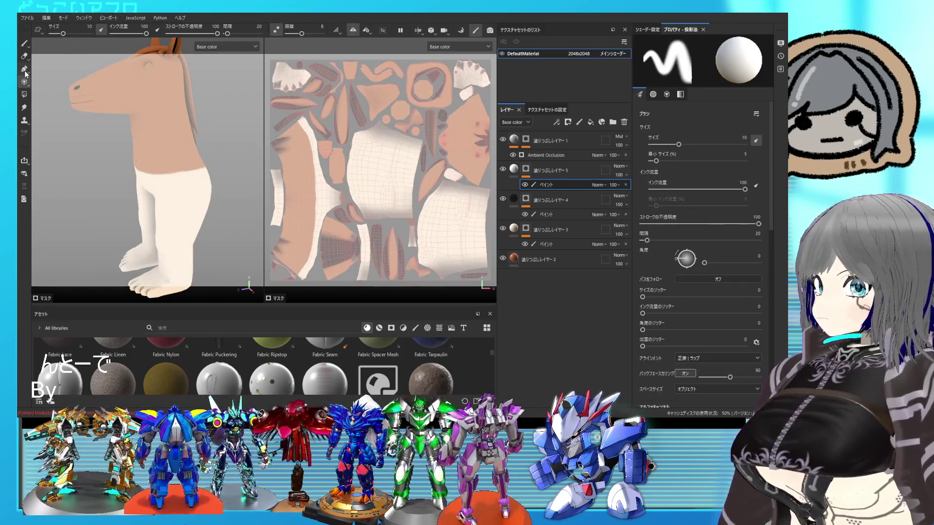
left_click(24, 95)
left_click(66, 30)
left_click(77, 30)
left_click(388, 71)
left_click(392, 67)
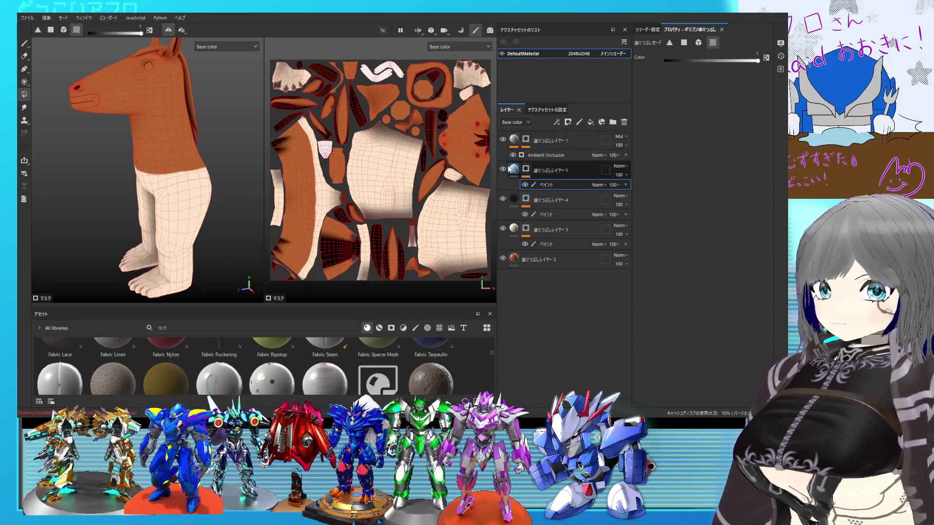
scroll(315, 170, "up", 1)
scroll(316, 155, "up", 3)
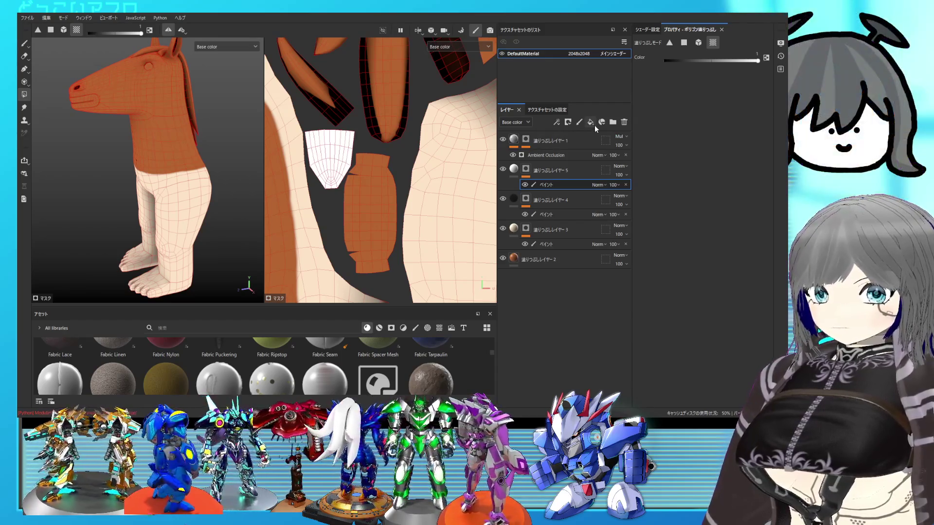
Add another fill layer for the mouth colour and give it a paint mask
left_click(592, 123)
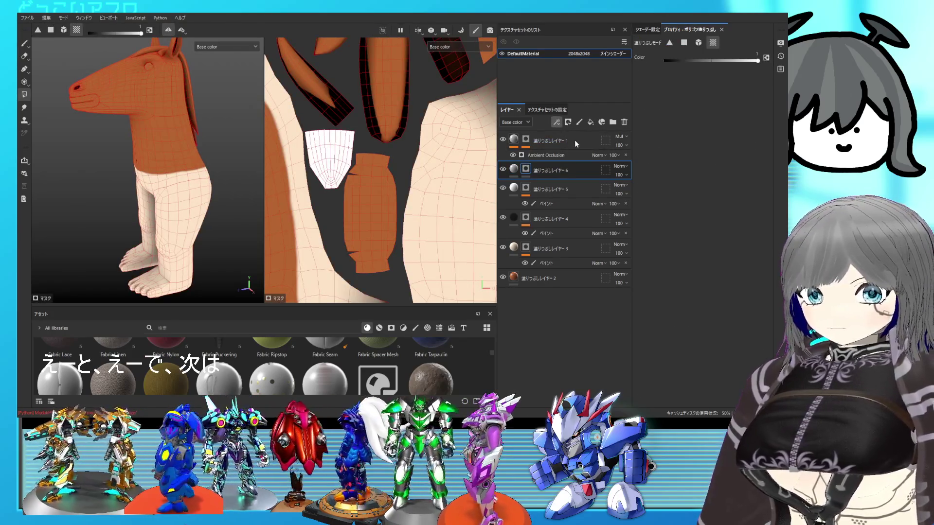
key("ctrl+z")
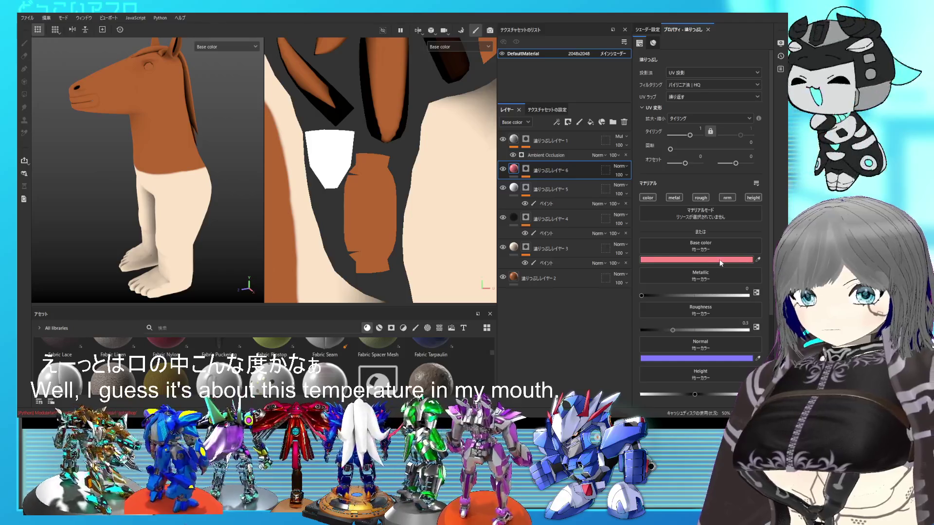
key("4")
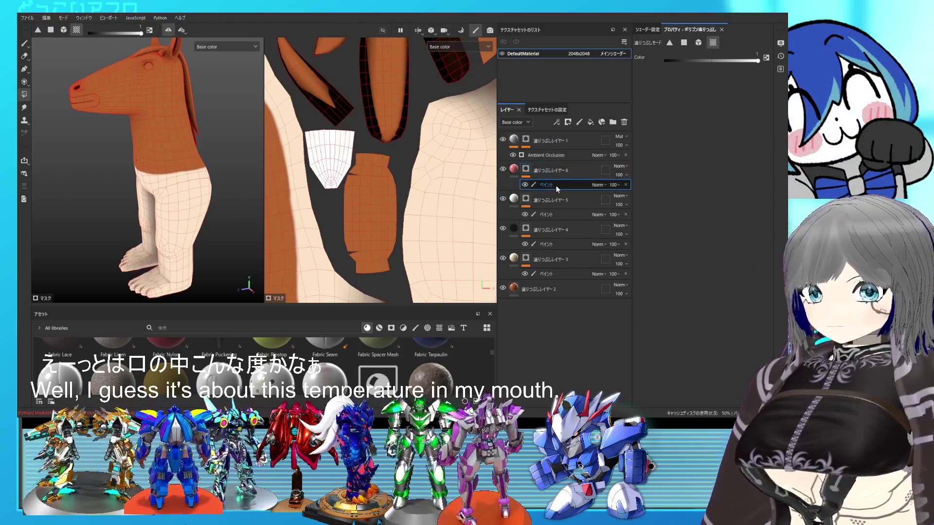
Test-fill the inner-mouth island pink, undo it, and set Polygon Fill to face mode
left_click(311, 146)
scroll(321, 148, "down", 5)
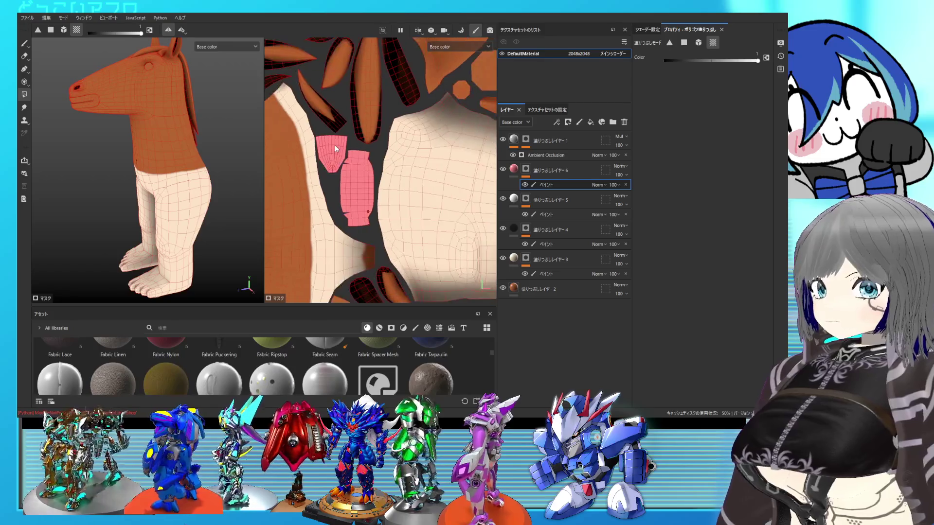
scroll(355, 161, "up", 3)
key("ctrl+z")
scroll(359, 186, "up", 5)
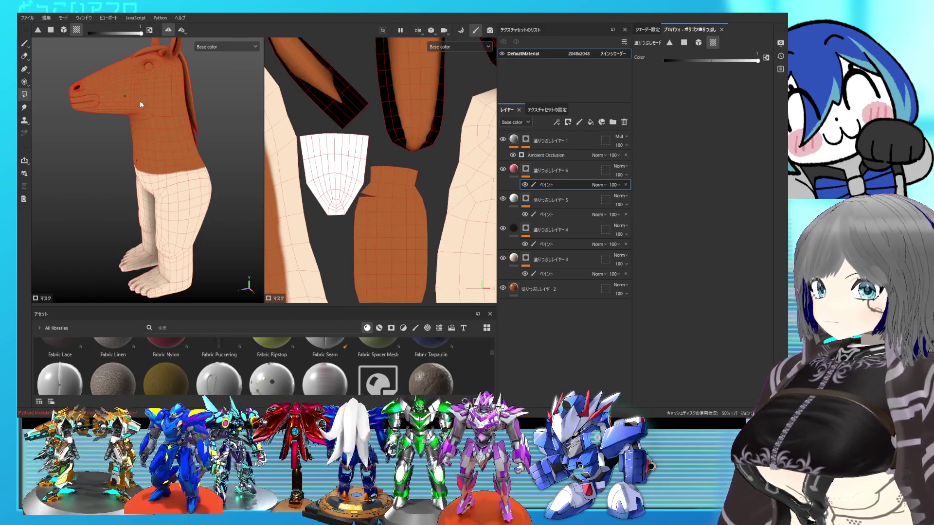
left_click(51, 30)
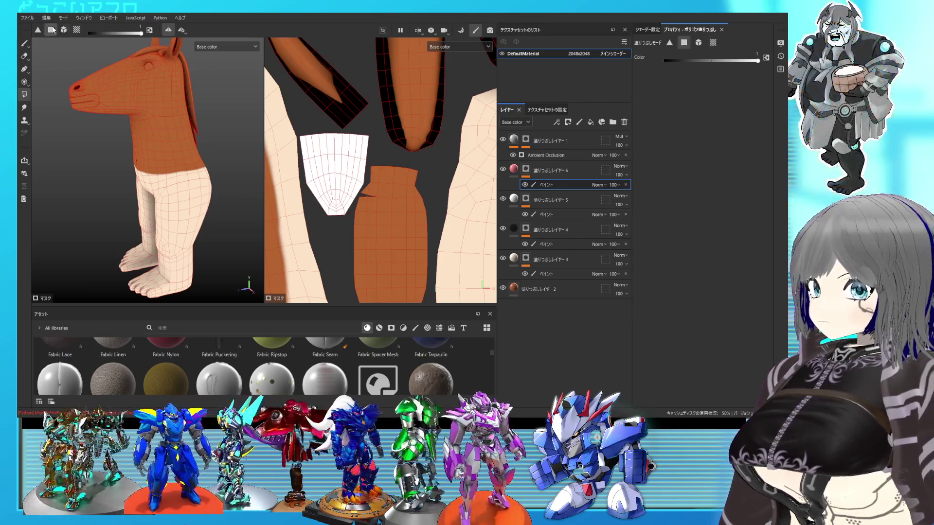
Fill the faces of the inner-mouth UV island pink, including the lower and corner faces
left_click(345, 145)
left_click(360, 145)
left_click(363, 156)
left_click_drag(363, 170, 334, 184)
mouse_move(299, 133)
left_mouse_down()
mouse_move(357, 184)
mouse_move(350, 216)
left_mouse_up()
left_click(358, 190)
left_click(313, 191)
Paint pink along the lower mouth edge
scroll(360, 190, "down", 2)
scroll(360, 190, "down", 5)
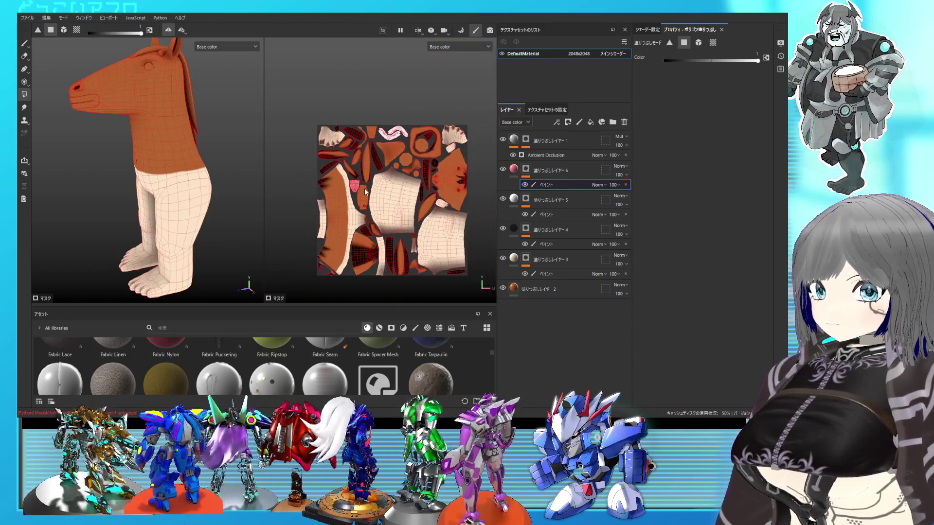
scroll(368, 166, "up", 1)
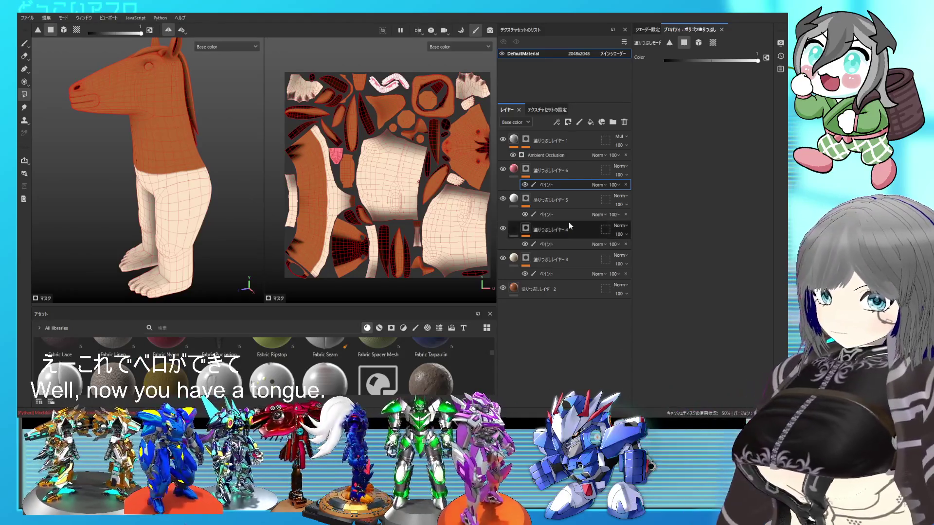
scroll(297, 273, "up", 2)
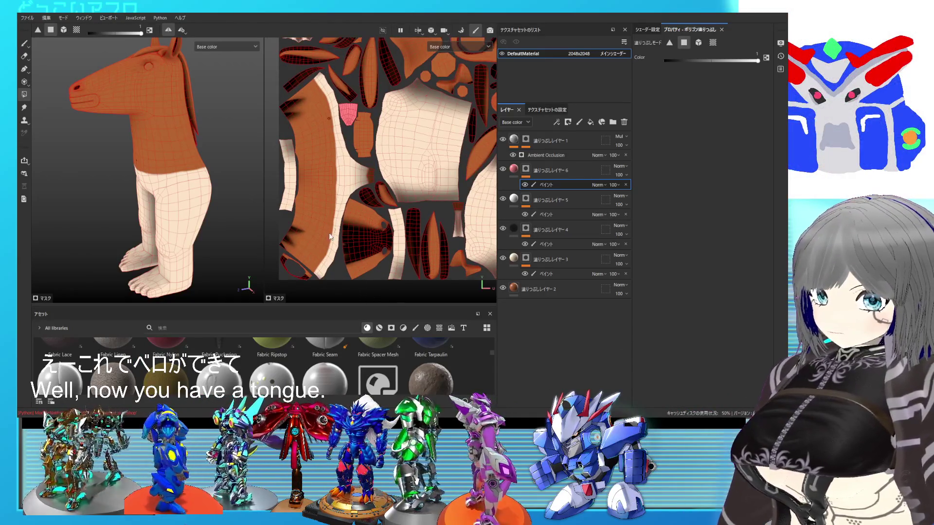
scroll(332, 229, "up", 5)
mouse_move(359, 193)
left_mouse_down()
mouse_move(366, 215)
mouse_move(331, 182)
mouse_move(302, 171)
left_mouse_up()
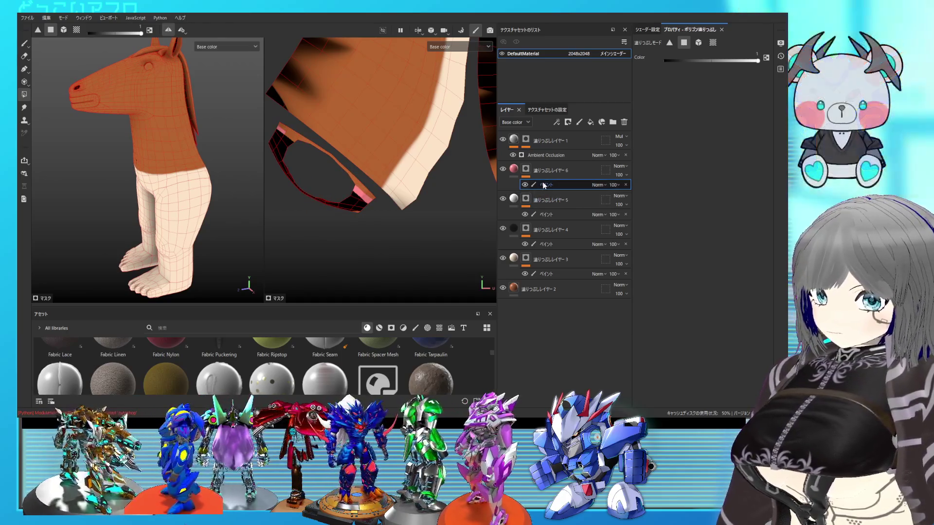
On the top layer's mask paint effect, clear the dark shading from the mouth ring in UV chunk mode
mouse_move(523, 165)
left_mouse_down()
mouse_move(553, 139)
mouse_move(553, 151)
left_mouse_up()
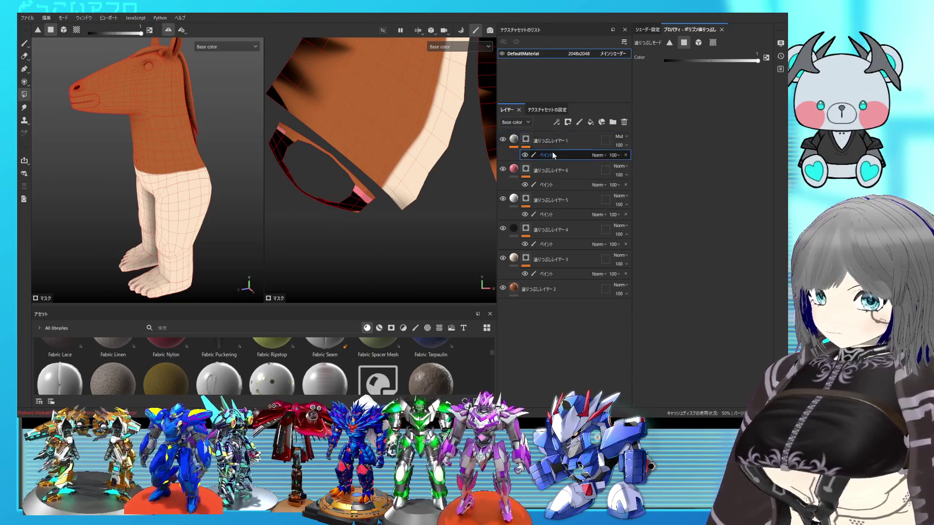
left_click(77, 30)
left_click(91, 32)
left_click(356, 205)
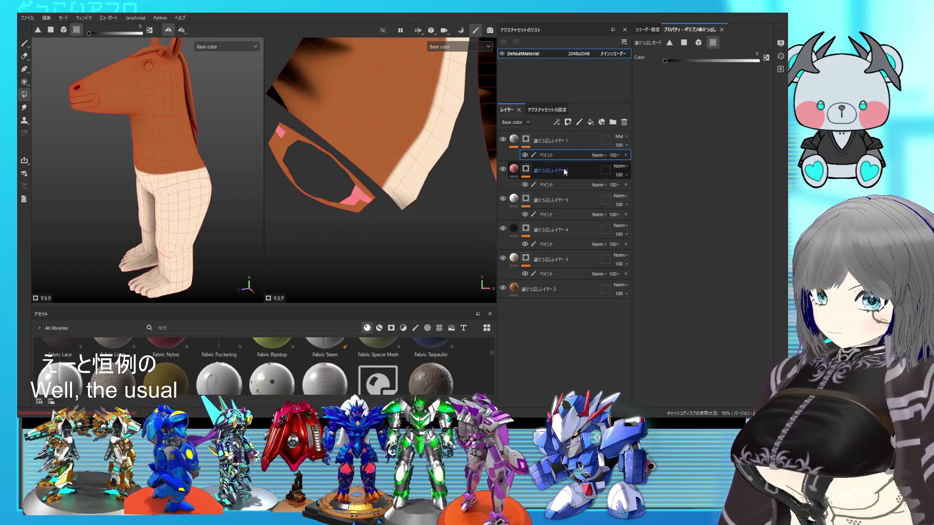
On the pink layer's paint mask, restore full fill value and fill the mouth ring pink
left_click(547, 185)
left_click(109, 33)
left_click(356, 206)
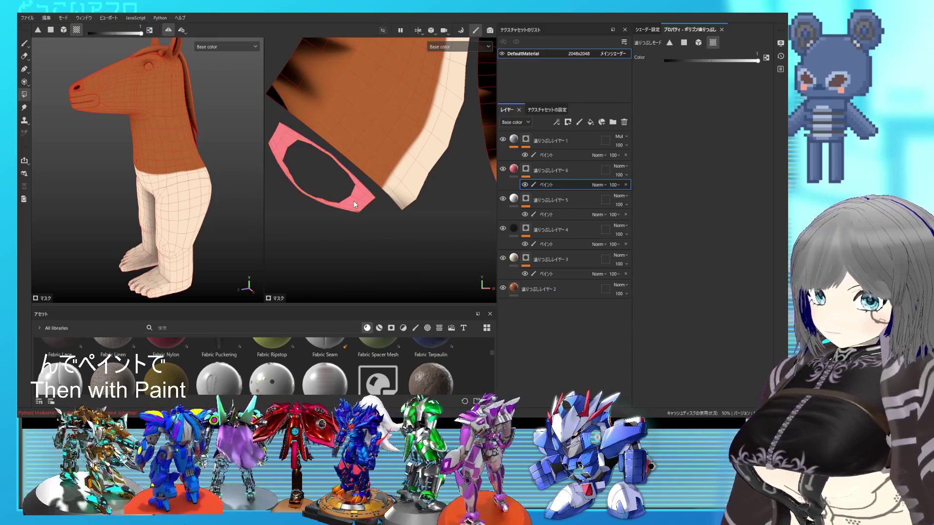
scroll(355, 205, "down", 6)
middle_click_drag(335, 225, 349, 223)
scroll(383, 152, "up", 5)
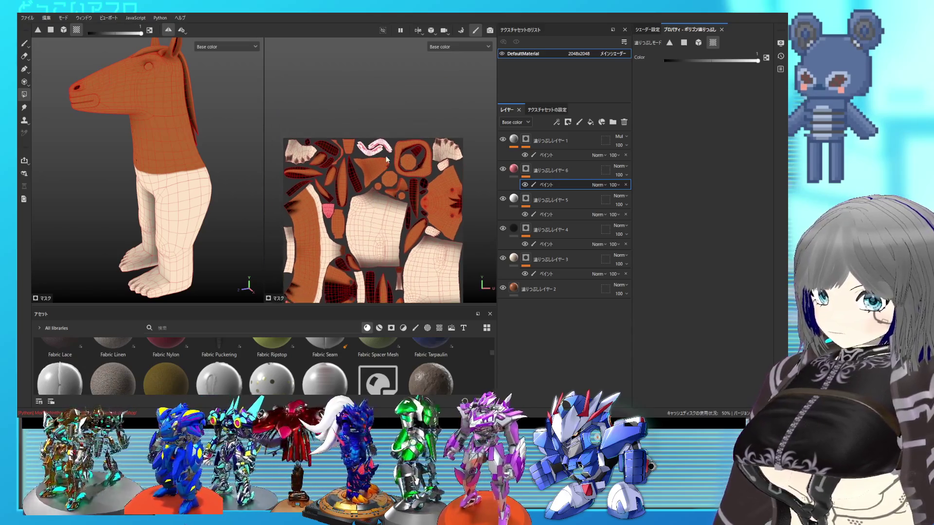
scroll(385, 154, "up", 6)
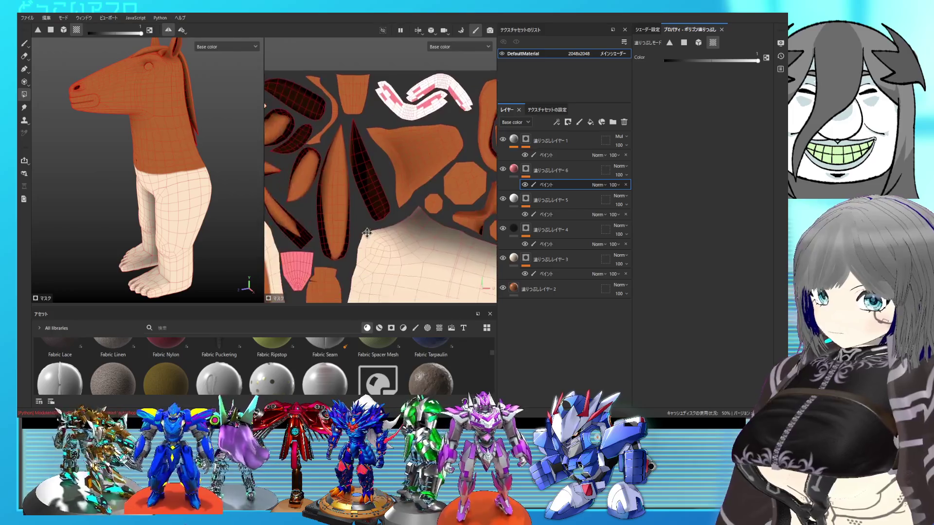
scroll(367, 201, "up", 2)
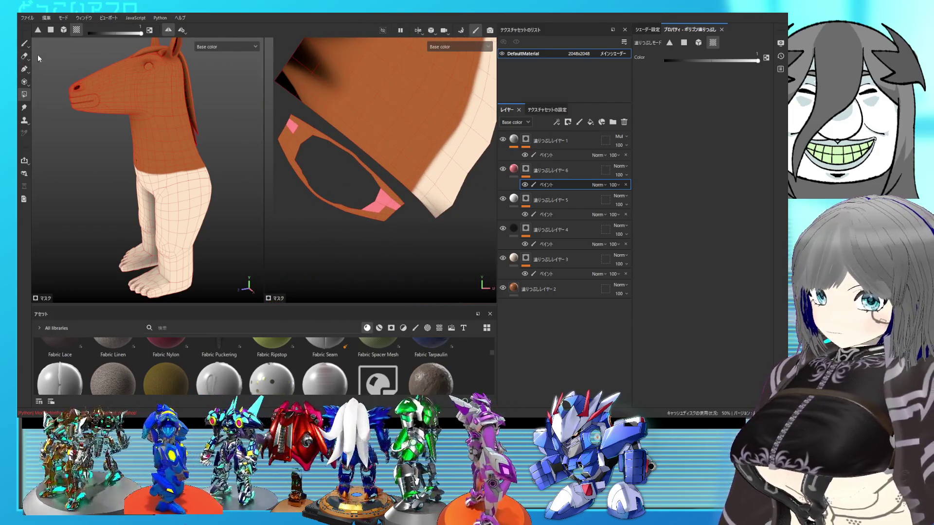
left_click(25, 44)
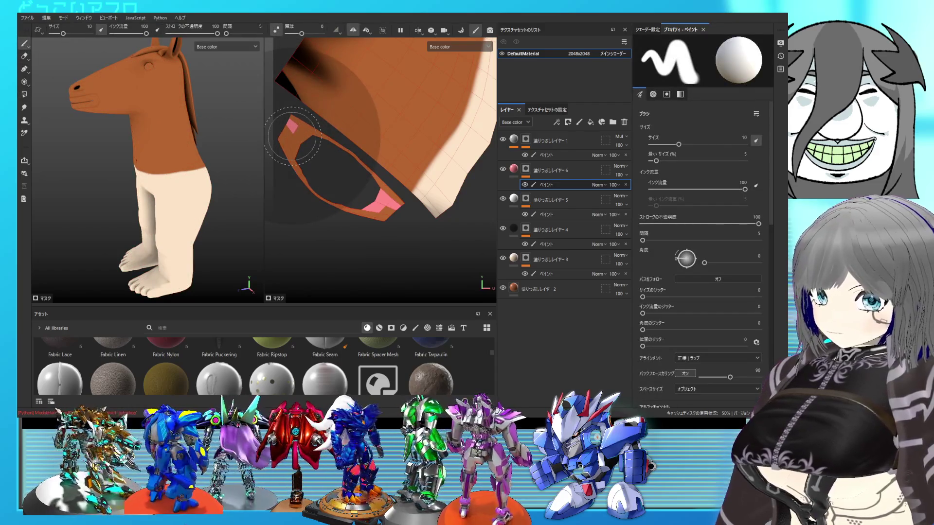
Enlarge the brush to about 12.83, disable delayed stroke smoothing, and frame the eye-hole area
right_click_drag(292, 137, 287, 140, "ctrl")
left_click(275, 32)
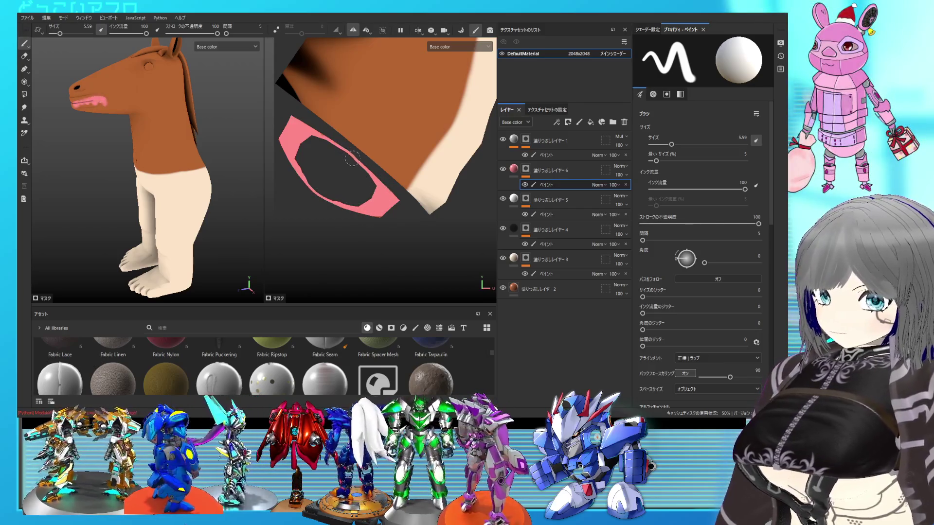
scroll(349, 201, "down", 6)
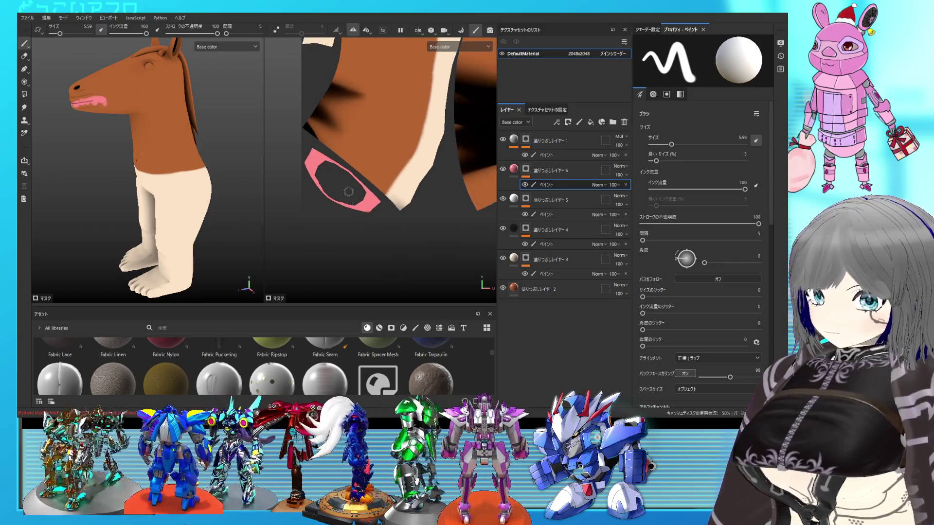
scroll(349, 200, "down", 2)
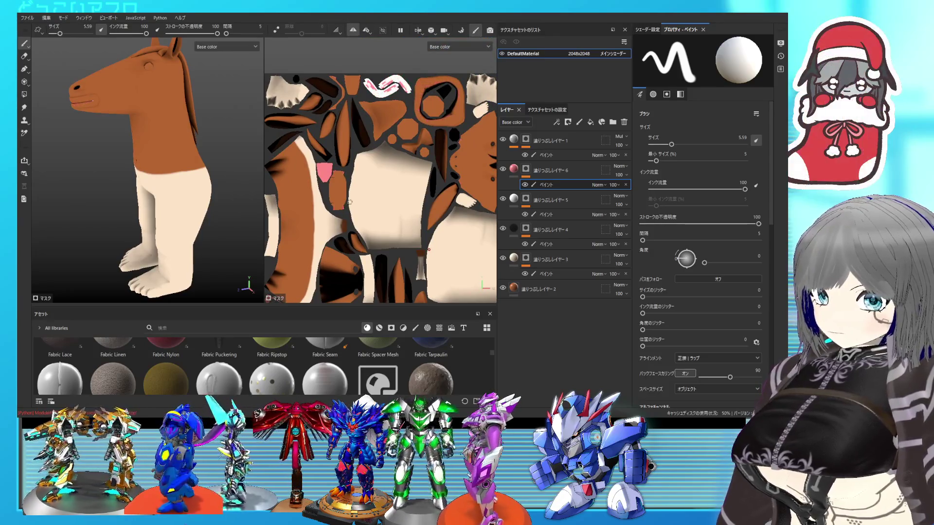
scroll(378, 244, "up", 5)
middle_click_drag(378, 244, 390, 210)
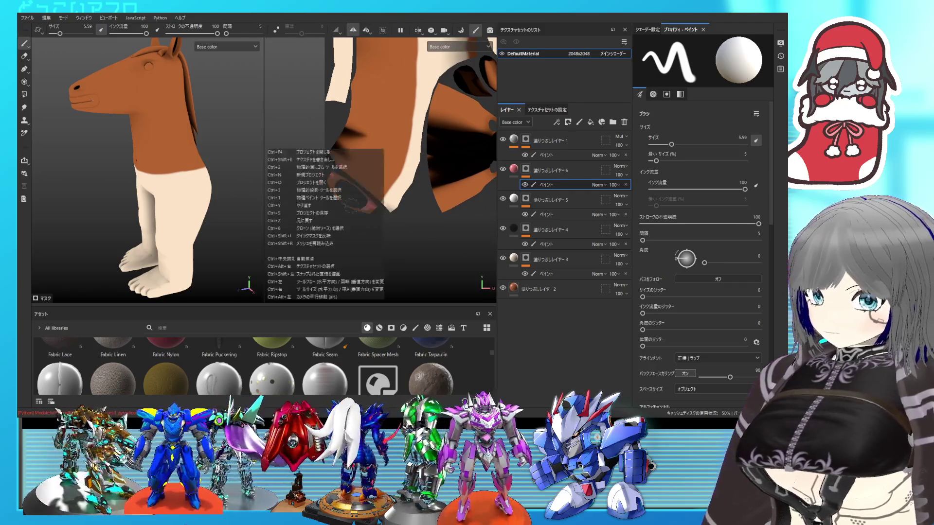
scroll(370, 214, "up", 3)
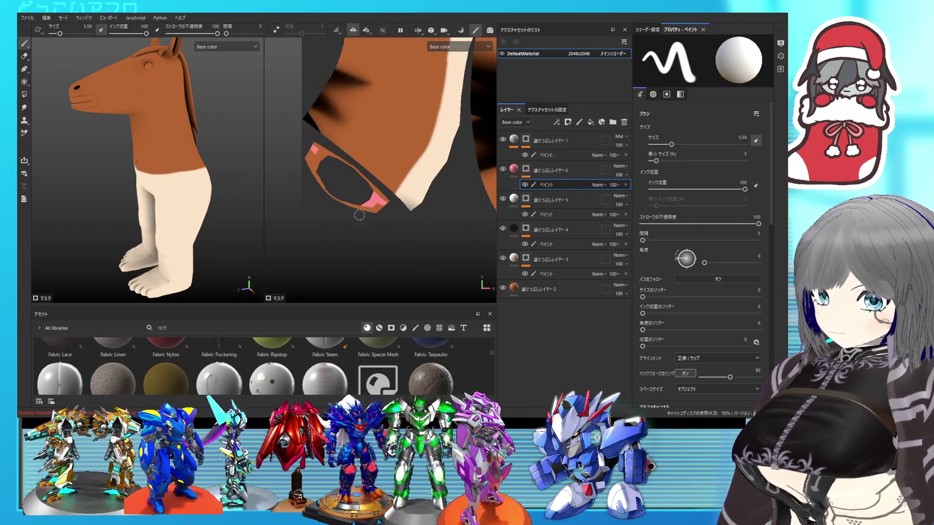
Switch to the Eraser, back to the Paint brush, then show Texture Set Settings
left_click(25, 57)
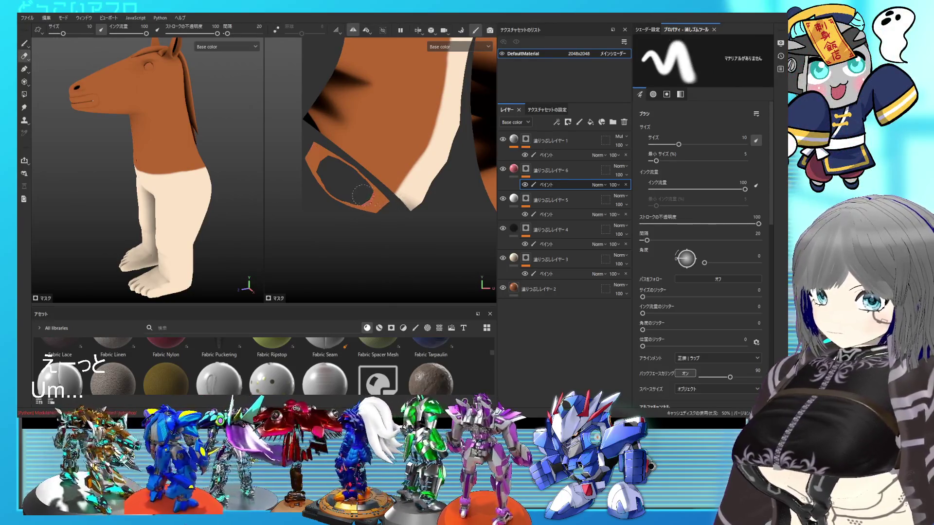
scroll(378, 178, "down", 5)
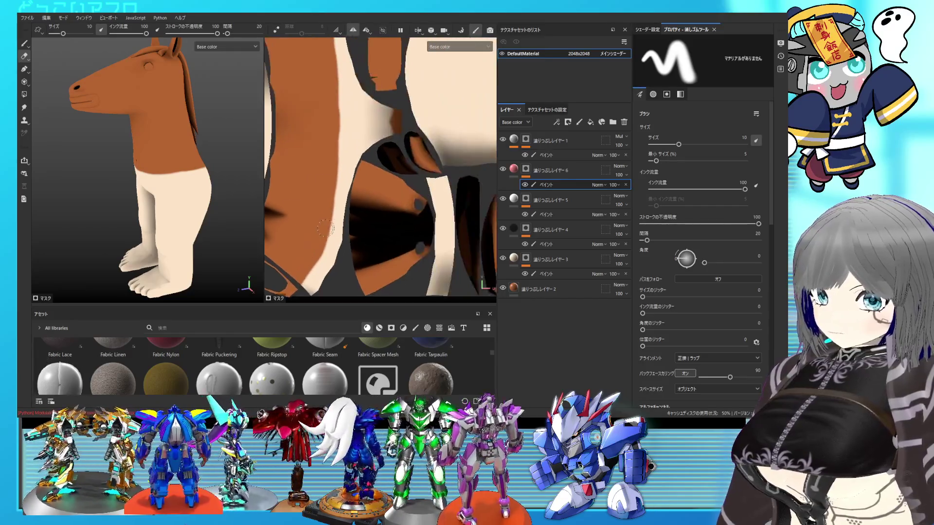
scroll(376, 177, "up", 2)
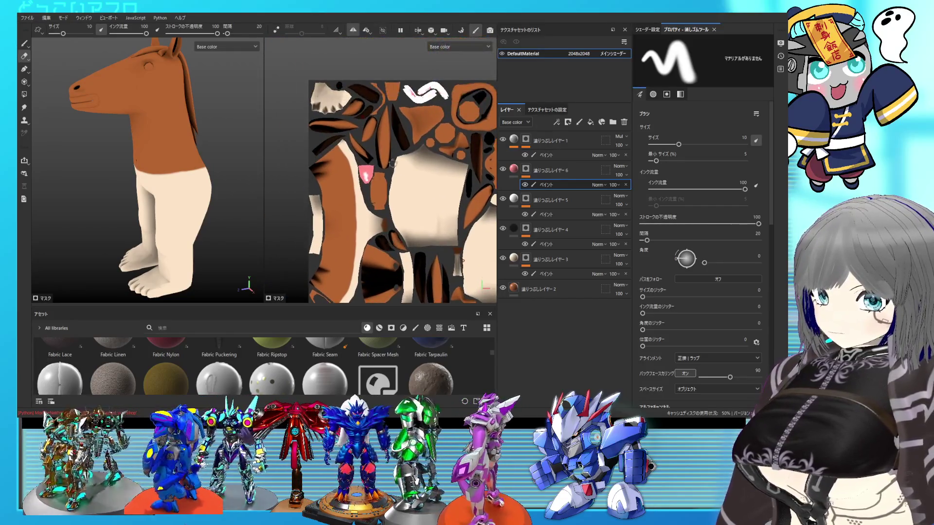
scroll(395, 193, "up", 2)
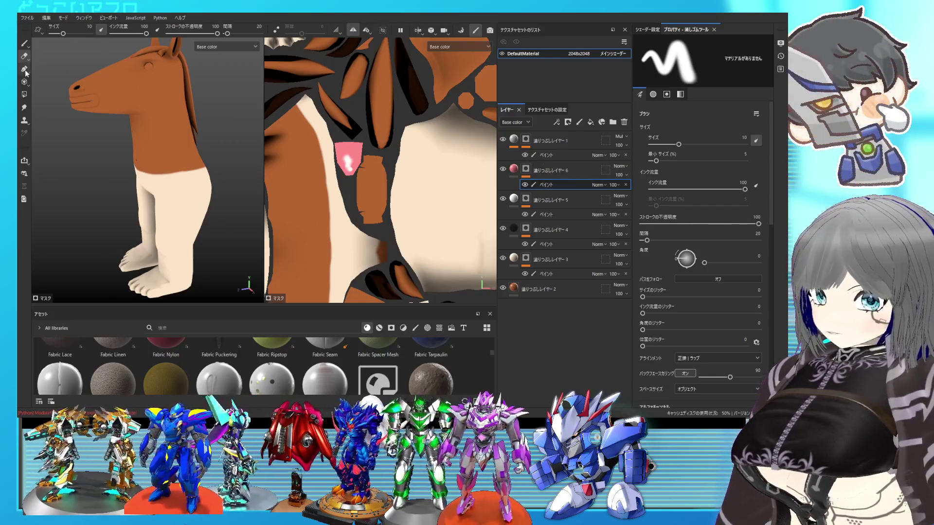
left_click(23, 44)
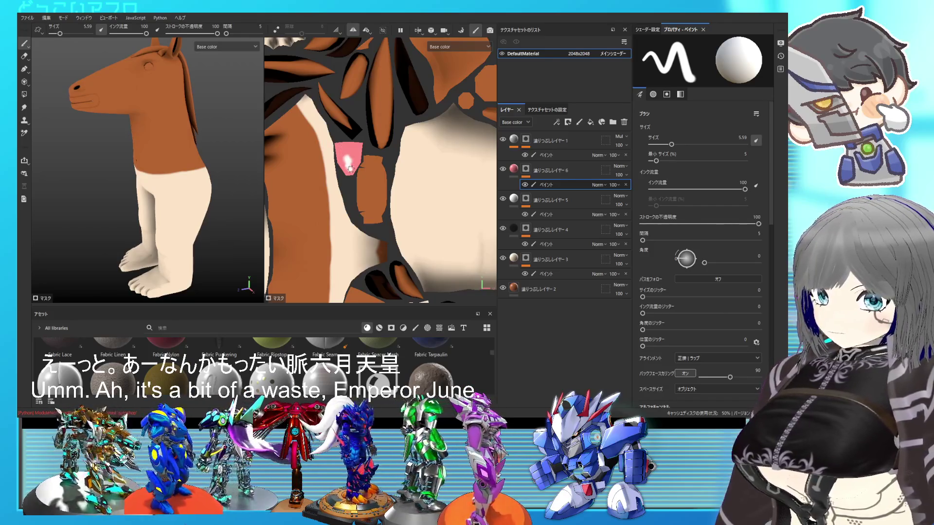
left_click(557, 110)
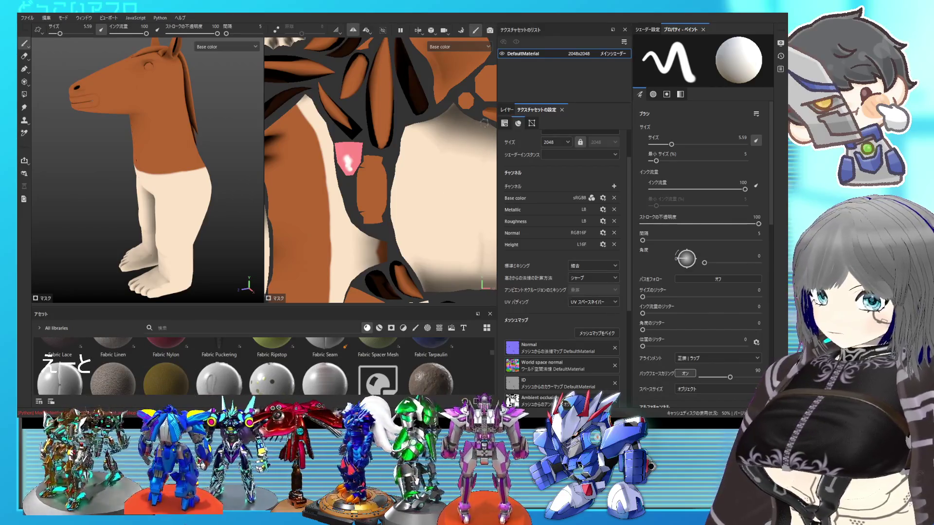
Switch back to the Layers panel listing fill layers 1–6
left_click(511, 111)
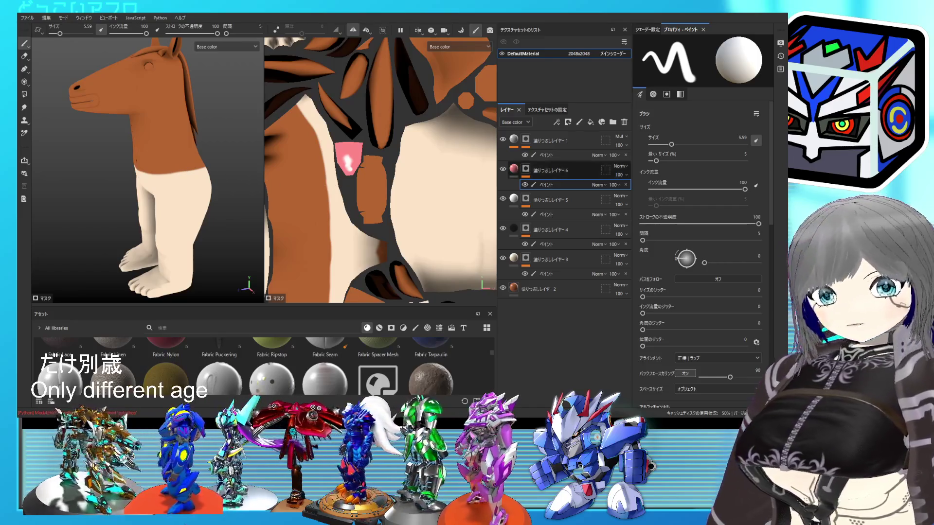
Orbit to a three-quarter front view, select fill layer 5's Paint, and activate Polygon Fill
mouse_move(181, 156)
left_mouse_down("alt")
mouse_move(208, 166)
mouse_move(146, 161)
mouse_move(165, 161)
mouse_move(151, 156)
mouse_move(158, 154)
mouse_move(180, 161)
mouse_move(164, 166)
mouse_move(233, 171)
mouse_move(165, 170)
left_mouse_up("alt")
scroll(164, 169, "up", 5)
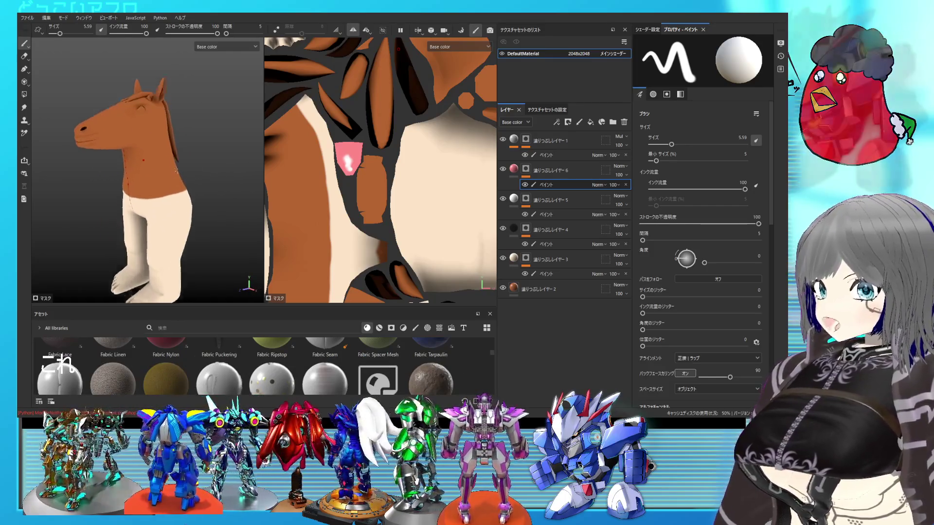
scroll(367, 187, "down", 2)
middle_click_drag(367, 185, 370, 191)
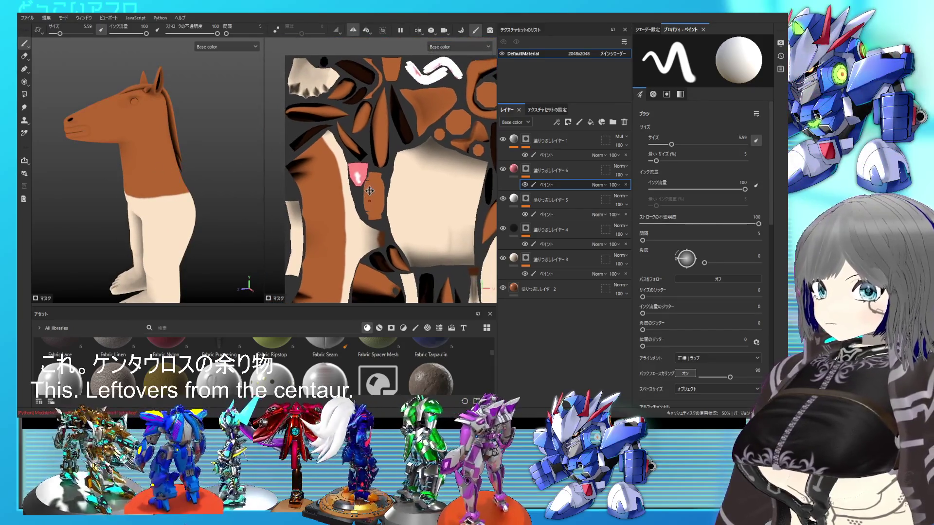
scroll(404, 131, "up", 6)
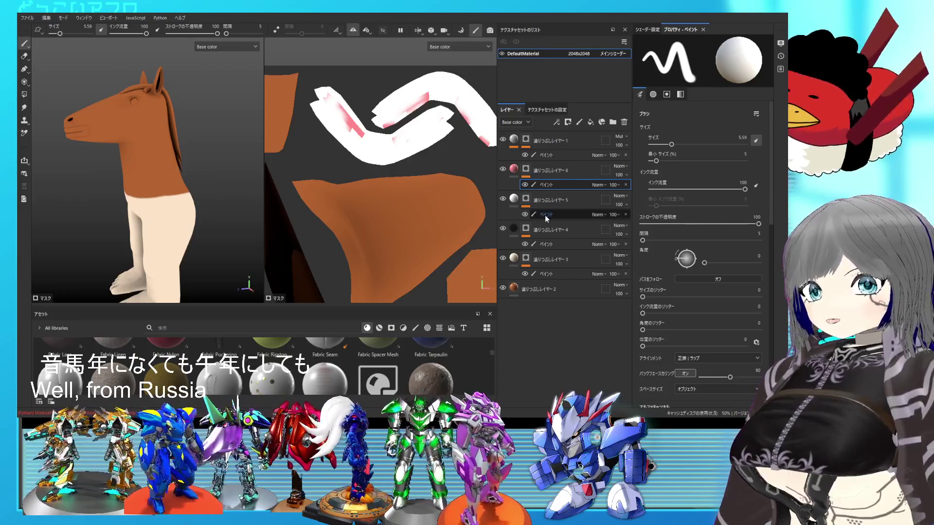
left_click(545, 215)
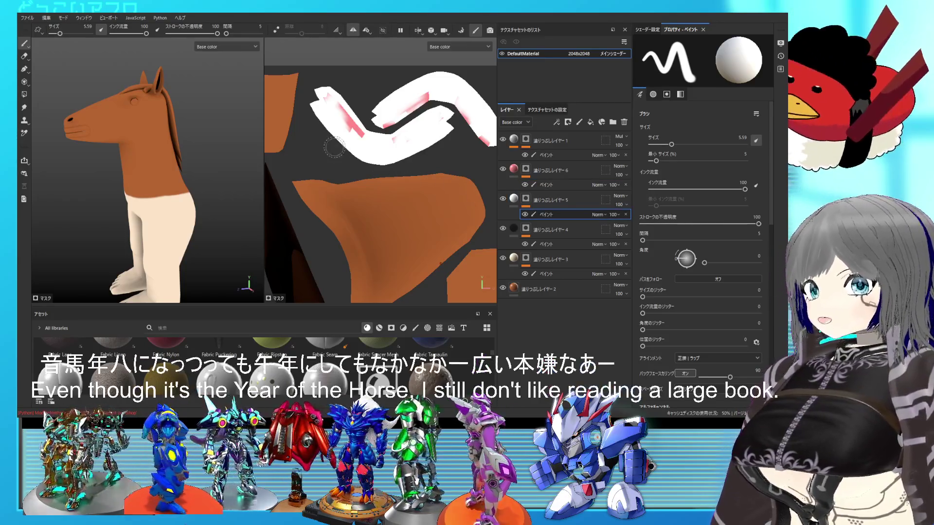
left_click(24, 82)
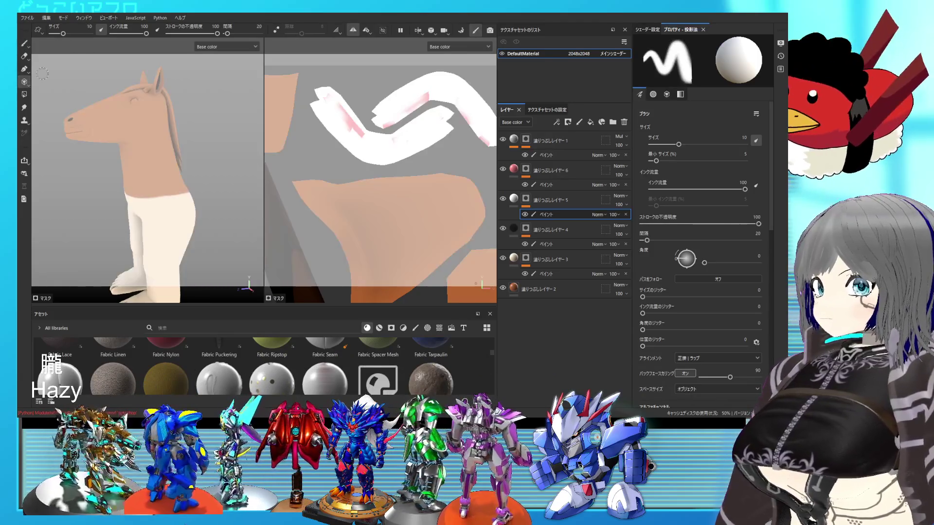
left_click(24, 94)
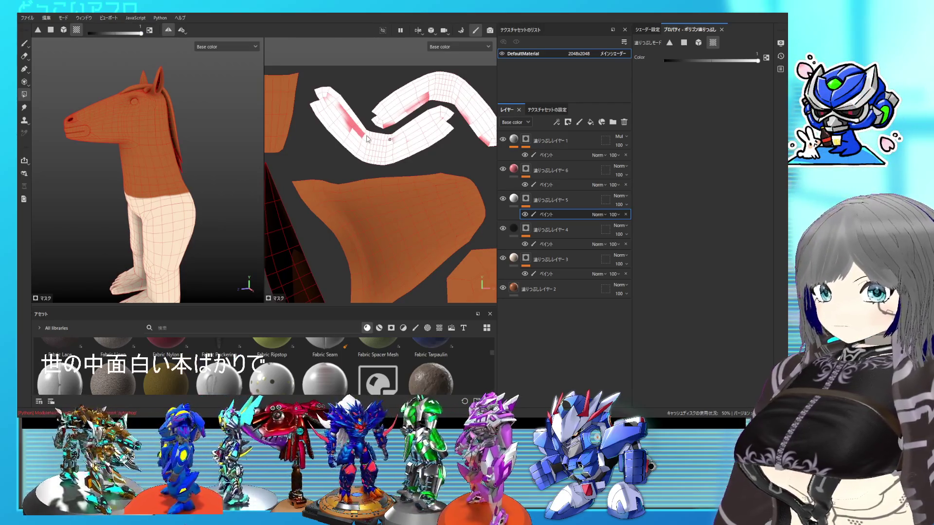
Select fill layer 6's Paint sublayer and centre the small UV islands in view
left_click(556, 186)
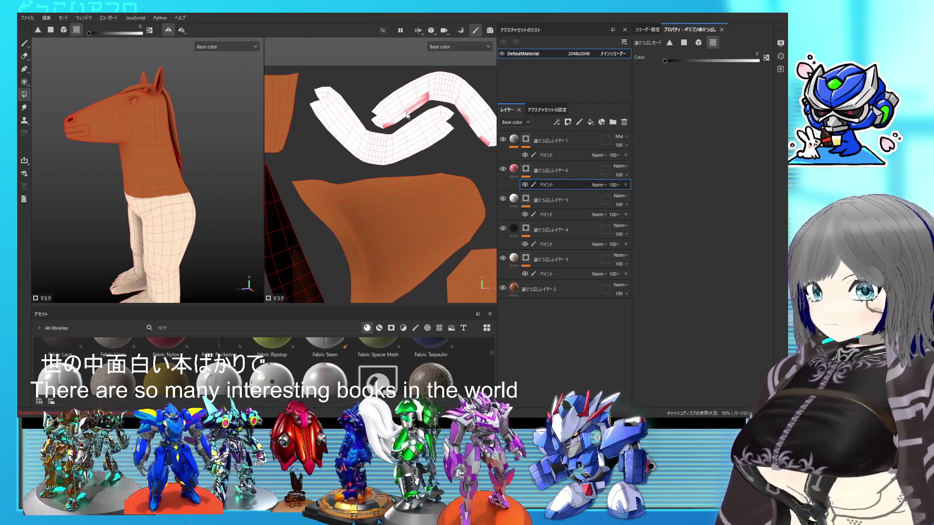
scroll(381, 163, "down", 8)
scroll(377, 185, "up", 8)
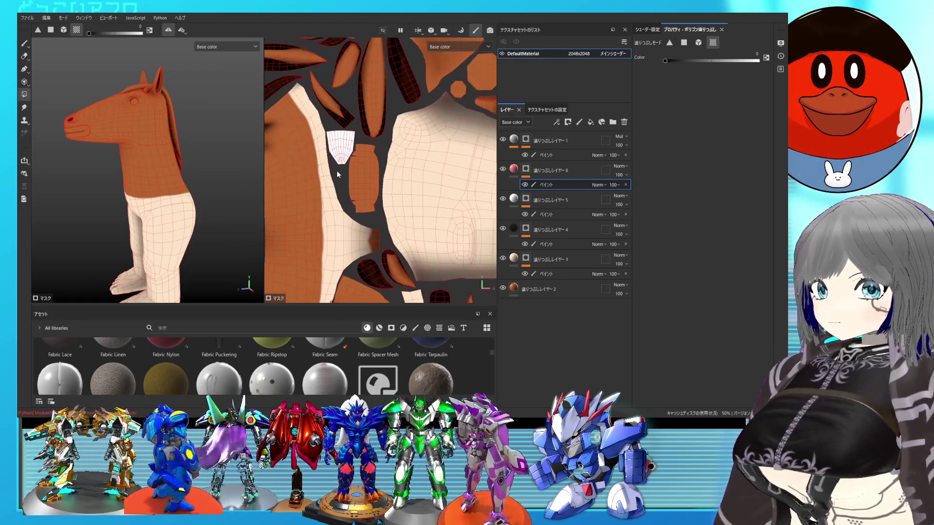
left_click(550, 215)
left_click(547, 186)
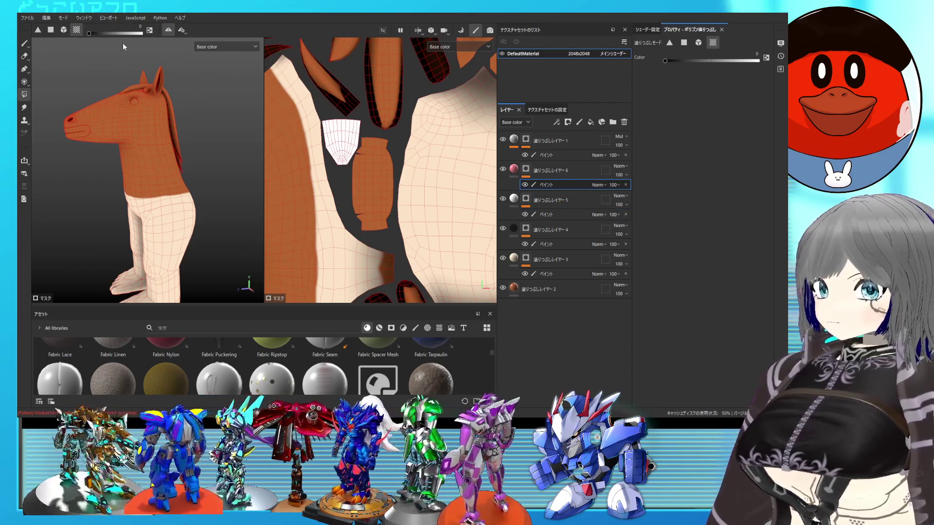
scroll(345, 139, "down", 4)
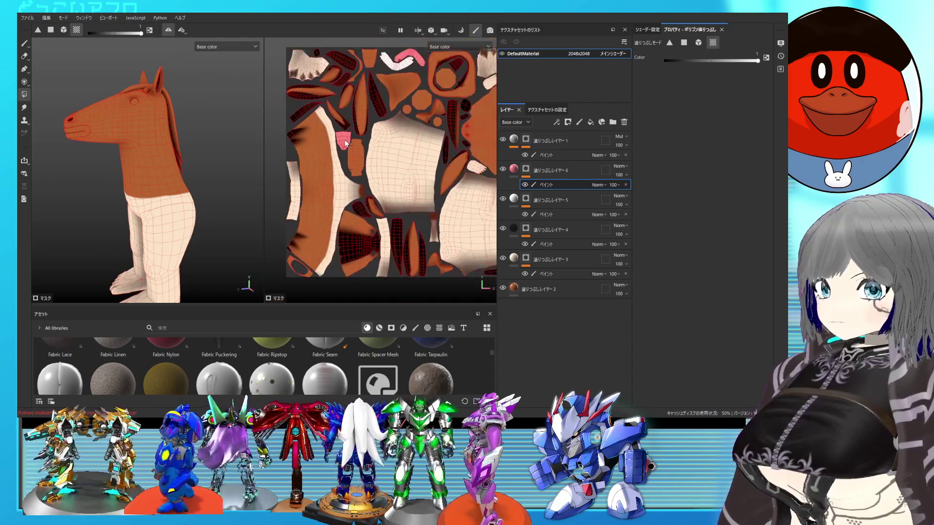
middle_click_drag(344, 143, 338, 185)
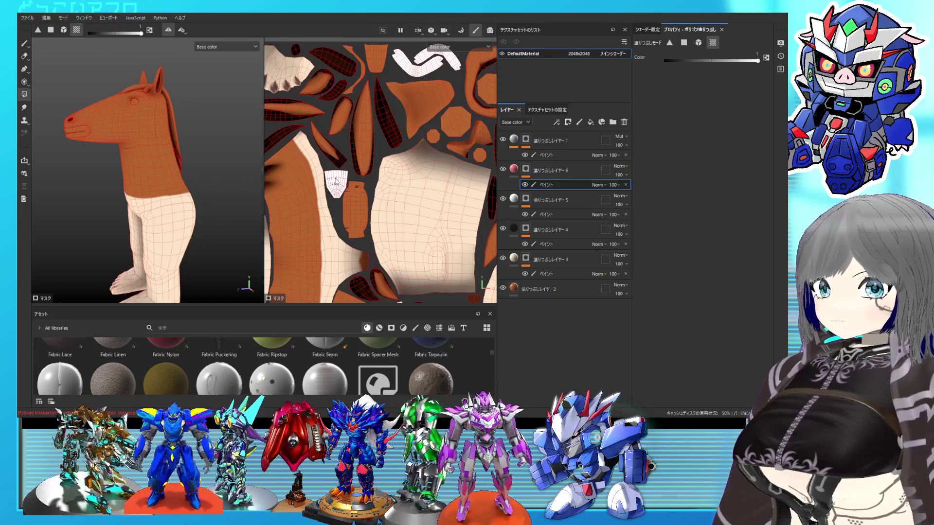
Fill the small centre island and the bottom-left island pink, then view the whole UV square
left_click(335, 176)
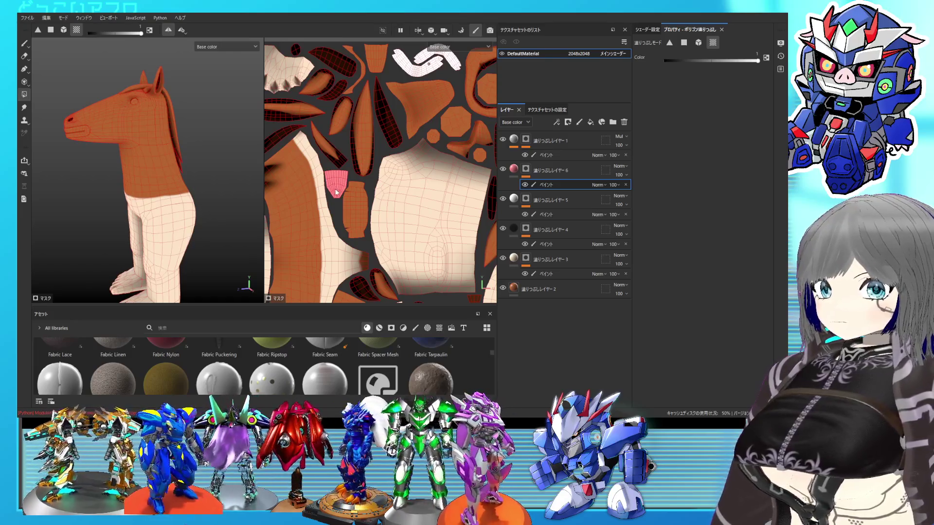
scroll(357, 187, "down", 3)
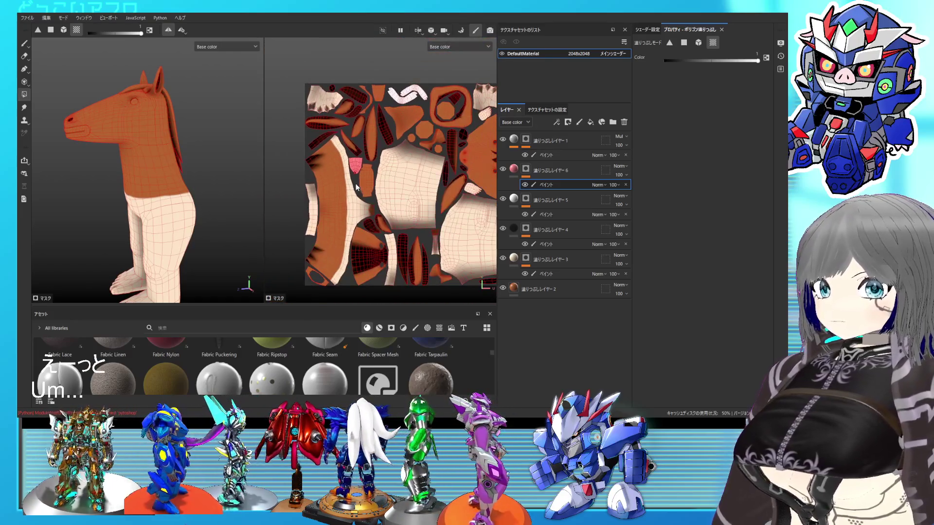
left_click(323, 284)
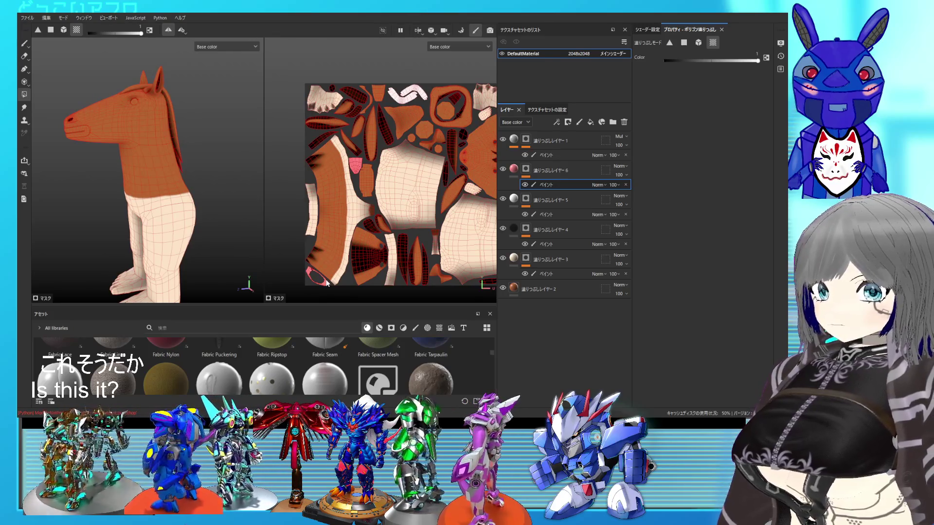
scroll(411, 102, "up", 2)
middle_click_drag(416, 114, 360, 112)
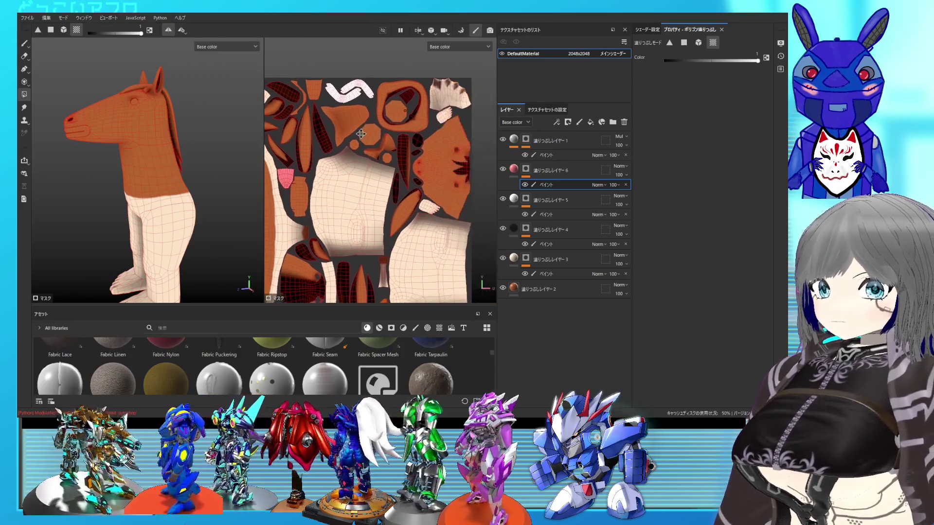
scroll(404, 210, "down", 2)
mouse_move(404, 209)
middle_mouse_down()
mouse_move(422, 191)
mouse_move(404, 185)
middle_mouse_up()
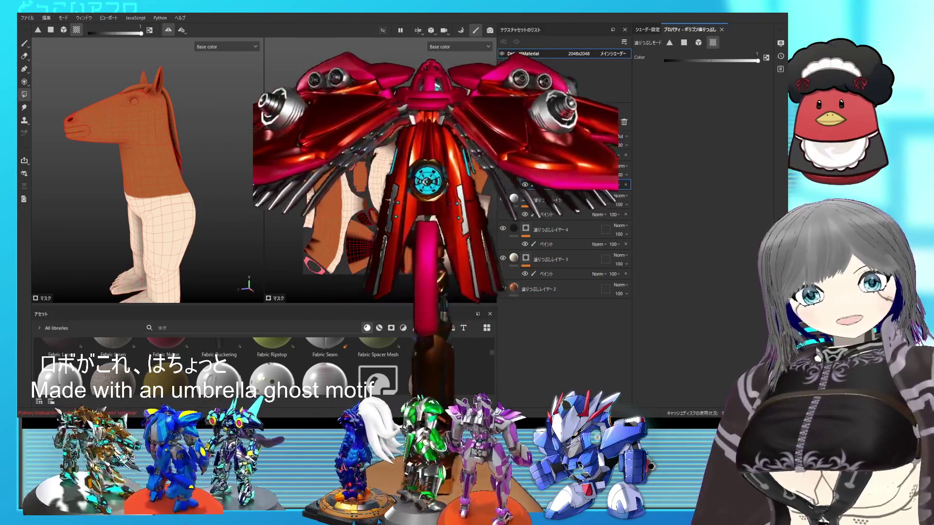
scroll(183, 109, "up", 5)
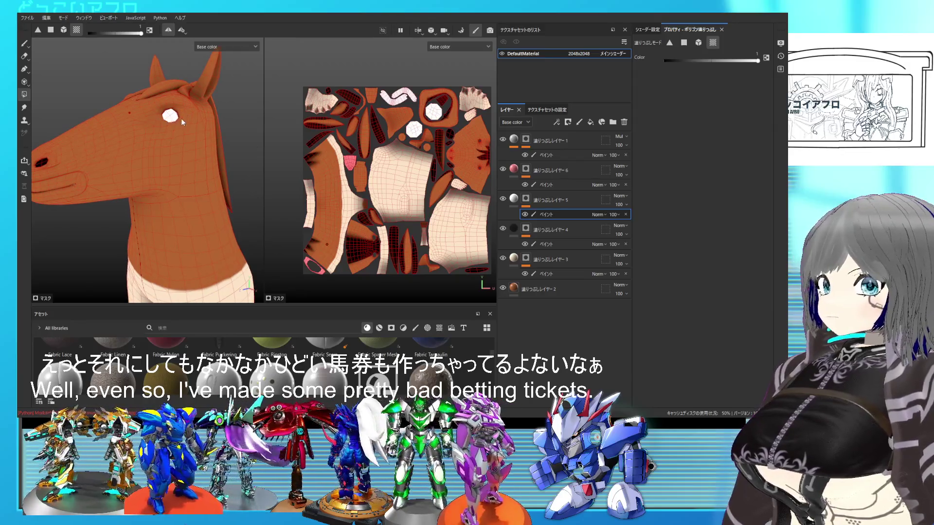
Fill the horse's eye white using Polygon Fill in mesh mode, then orbit out to see head and body
scroll(424, 147, "up", 3)
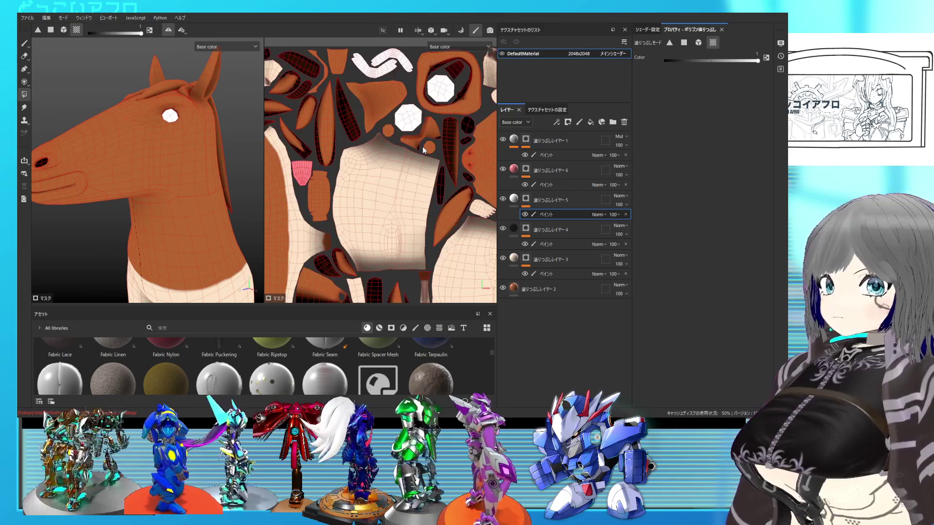
left_click(64, 30)
left_click(172, 119)
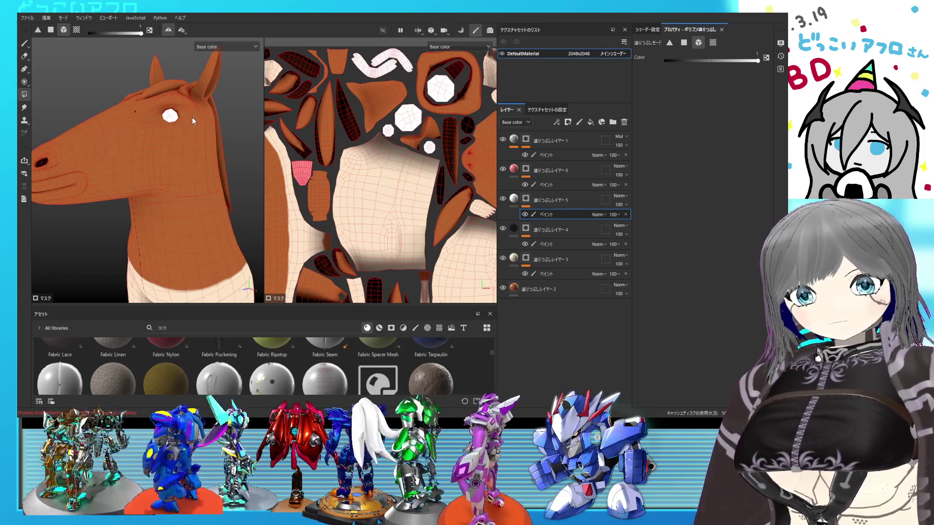
scroll(191, 118, "down", 4)
mouse_move(198, 194)
left_mouse_down("alt")
mouse_move(217, 183)
mouse_move(183, 174)
mouse_move(207, 193)
mouse_move(151, 172)
mouse_move(124, 149)
left_mouse_up("alt")
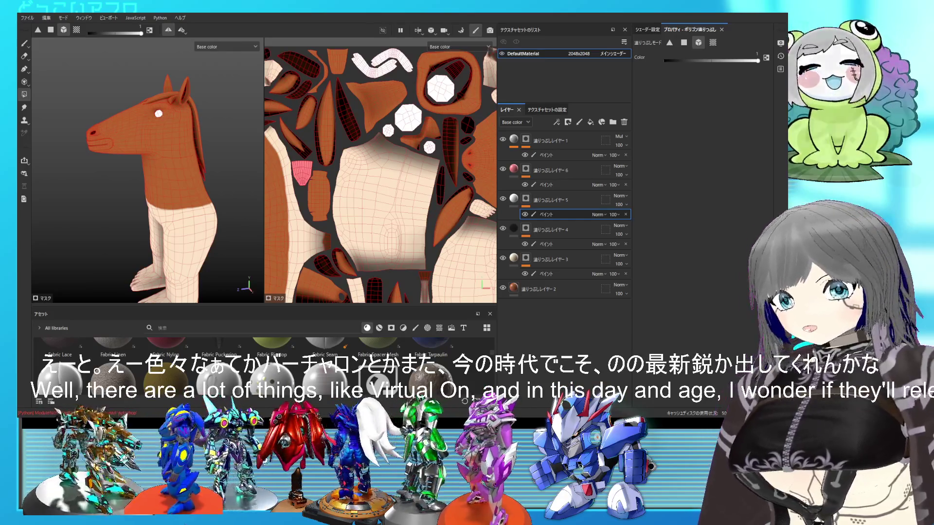
Zoom in on the horse's head and move fill layer 4 above layer 5
left_click_drag(245, 168, 220, 210, "alt")
mouse_move(221, 210)
right_mouse_down("alt")
mouse_move(193, 177)
mouse_move(188, 197)
right_mouse_up("alt")
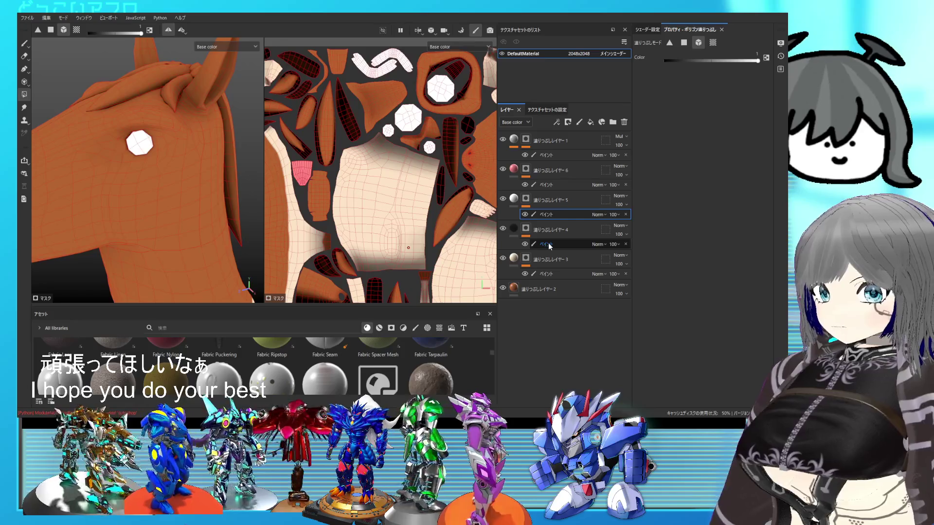
left_click(551, 232)
left_click_drag(552, 232, 552, 195)
Paint a black pupil in the white eye with the brush at size 1.99
scroll(154, 142, "up", 2)
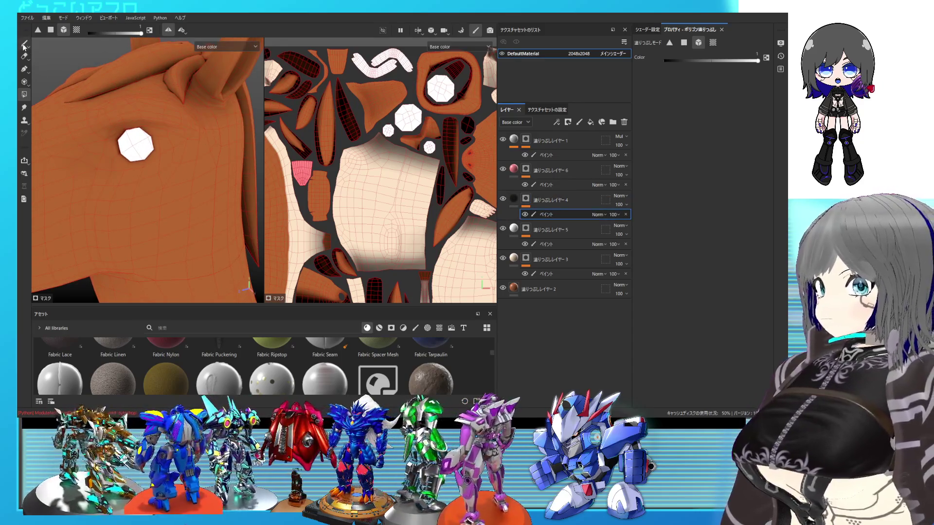
left_click(24, 44)
scroll(161, 160, "up", 2)
right_click_drag(153, 148, 141, 147, "ctrl")
left_click(151, 145)
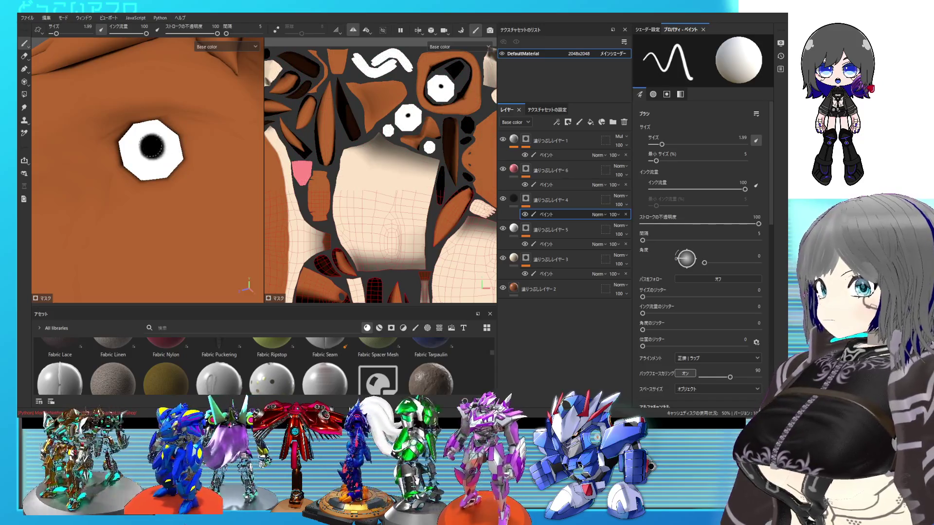
Orbit around the horse to inspect the pupil, then enlarge the brush to 27.8
scroll(150, 145, "down", 6)
scroll(189, 153, "down", 3)
middle_click_drag(188, 152, 199, 131, "alt")
mouse_move(198, 132)
left_mouse_down("alt")
mouse_move(228, 136)
mouse_move(200, 156)
left_mouse_up("alt")
scroll(200, 158, "up", 5)
middle_click_drag(199, 158, 195, 166, "alt")
mouse_move(195, 165)
left_mouse_down("alt")
mouse_move(183, 152)
mouse_move(193, 143)
left_mouse_up("alt")
scroll(209, 166, "up", 2)
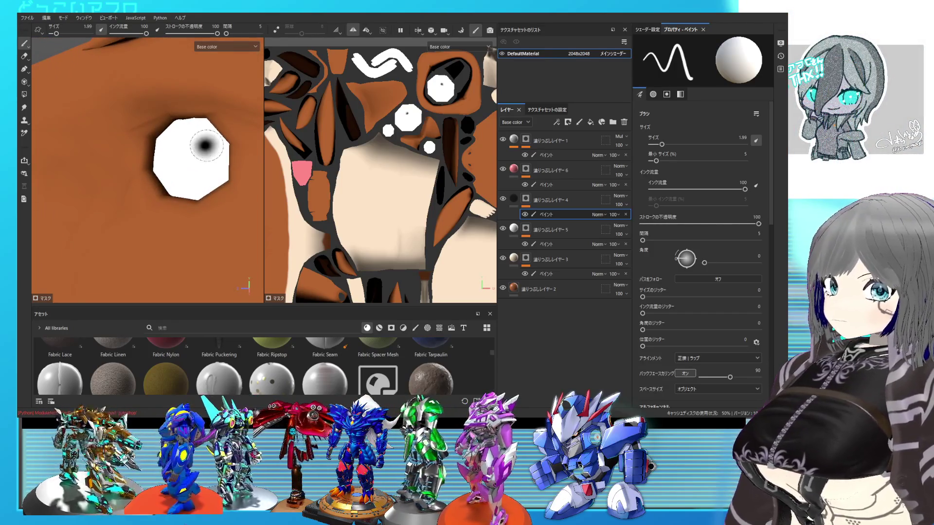
scroll(200, 146, "down", 6)
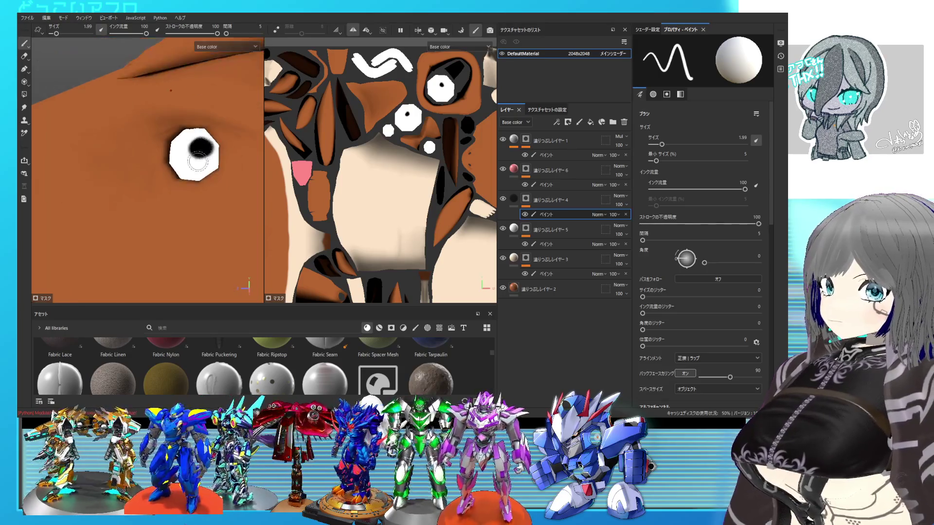
mouse_move(202, 156)
left_mouse_down("alt")
mouse_move(210, 176)
mouse_move(235, 159)
mouse_move(208, 160)
mouse_move(195, 136)
mouse_move(170, 142)
mouse_move(211, 164)
left_mouse_up("alt")
scroll(181, 147, "up", 6)
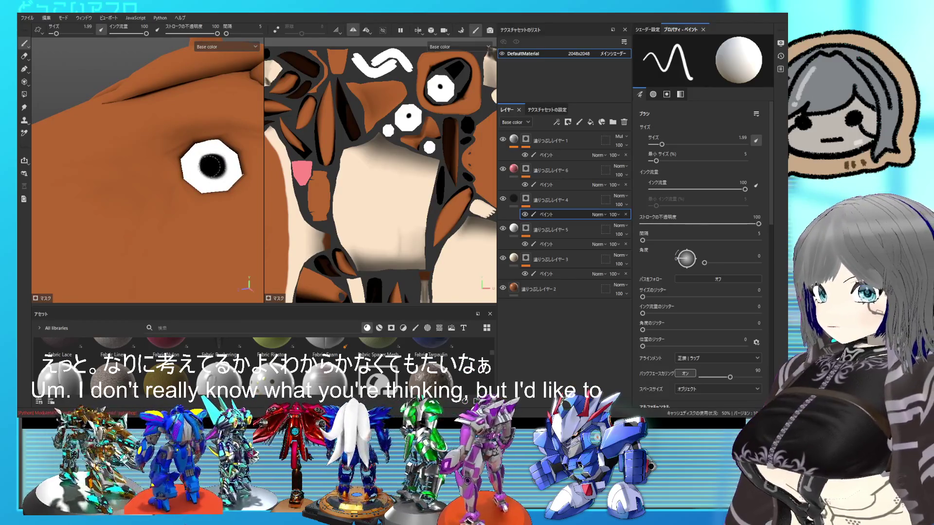
scroll(191, 151, "down", 8)
scroll(191, 151, "up", 2)
scroll(197, 150, "up", 3)
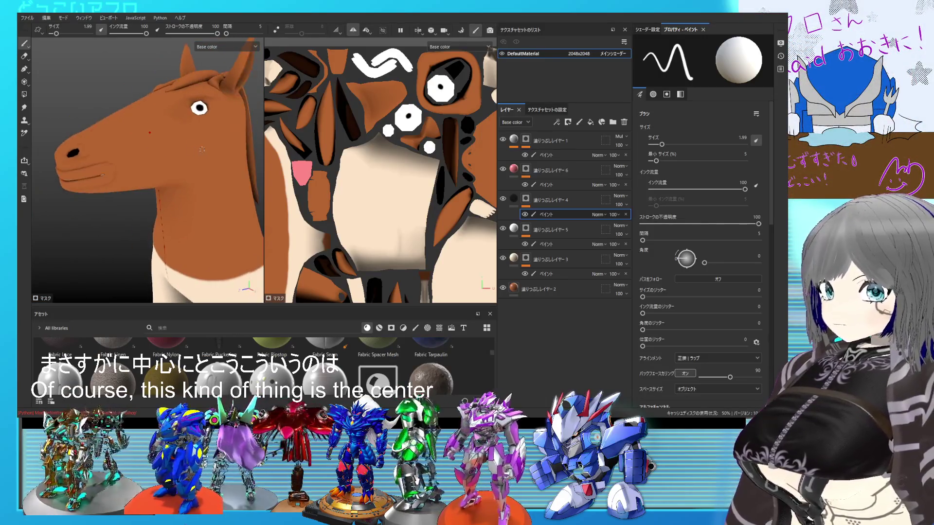
scroll(197, 151, "down", 4)
scroll(197, 150, "up", 2)
mouse_move(197, 150)
left_mouse_down("alt")
mouse_move(205, 173)
mouse_move(217, 162)
mouse_move(200, 170)
left_mouse_up("alt")
scroll(199, 170, "up", 4)
right_click_drag(181, 129, 178, 128, "ctrl")
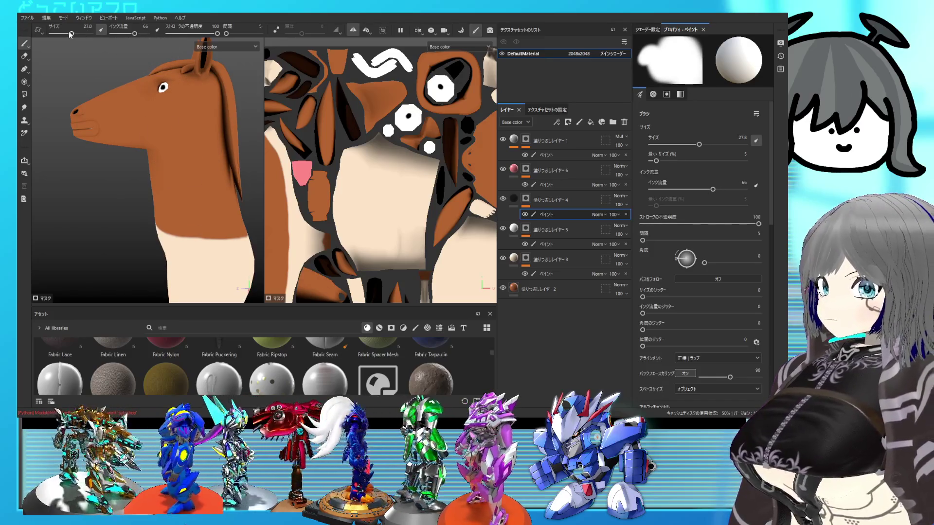
Lower stroke opacity to 28 and test soft dabs on the neck, undoing them
left_click(182, 34)
left_click(184, 146)
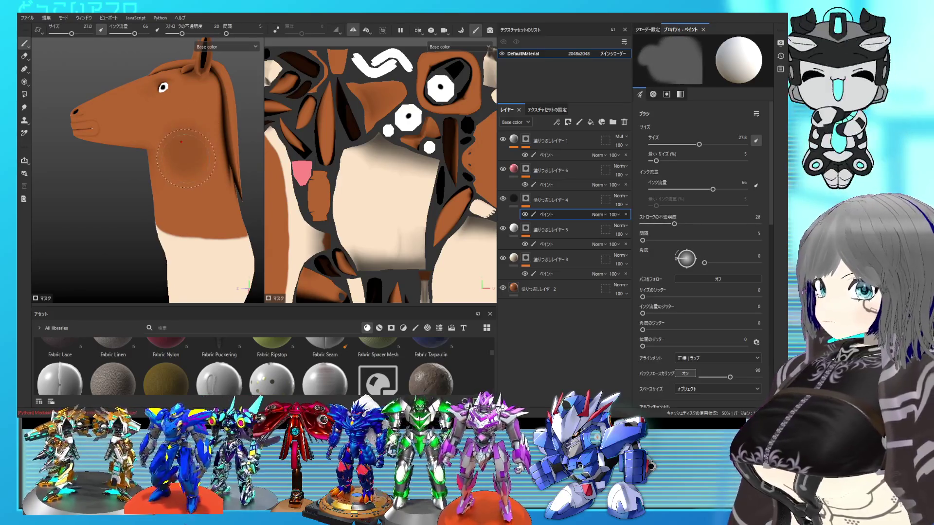
key("ctrl+z")
left_click_drag(185, 207, 191, 142, "alt")
right_click_drag(191, 141, 185, 142, "ctrl")
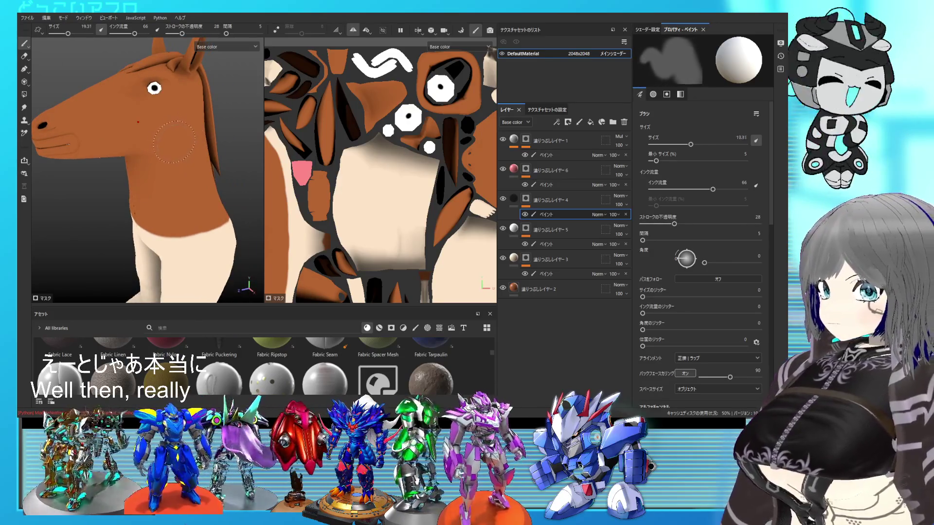
left_click_drag(191, 142, 179, 194, "alt")
left_click(183, 205)
key("ctrl+z")
Set ink flow to 32, undo the neck and cheek test strokes, and resize the brush to 17.24
right_click_drag(184, 211, 180, 189, "ctrl")
left_click(180, 196)
left_click_drag(156, 121, 155, 135)
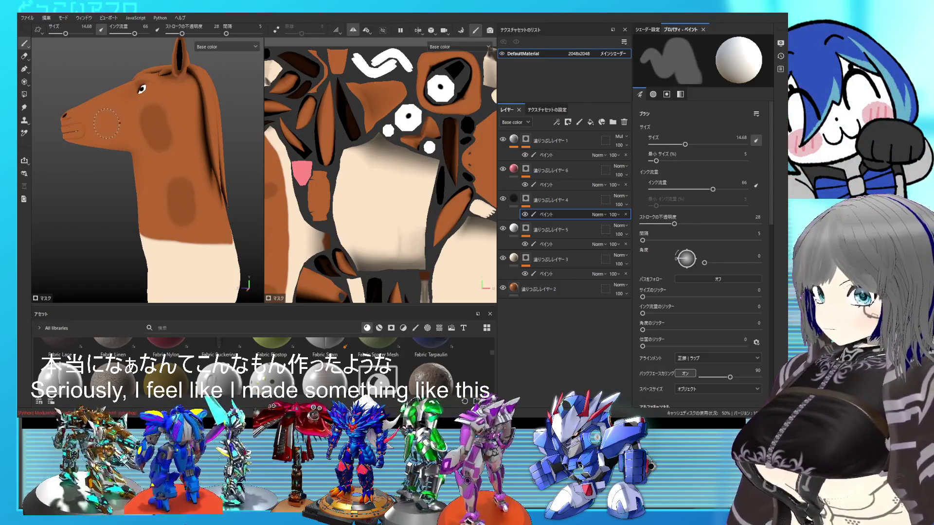
key("ctrl+z")
key("ctrl+z")
left_click_drag(132, 33, 123, 33)
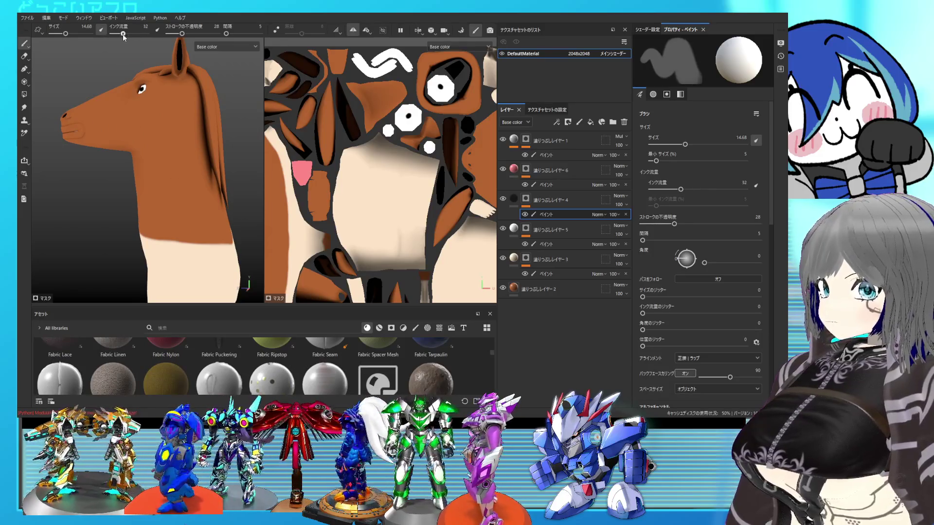
key("ctrl+z")
key("bracketright")
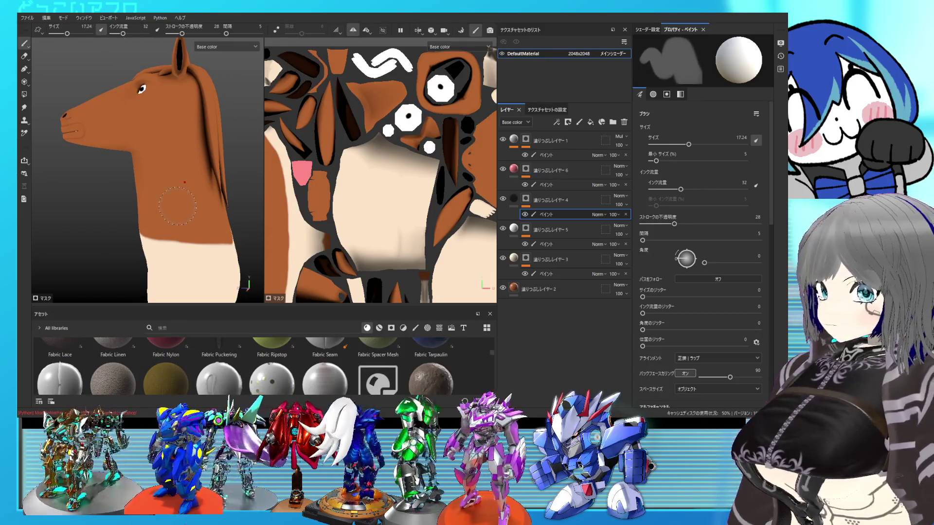
scroll(712, 259, "down", 5)
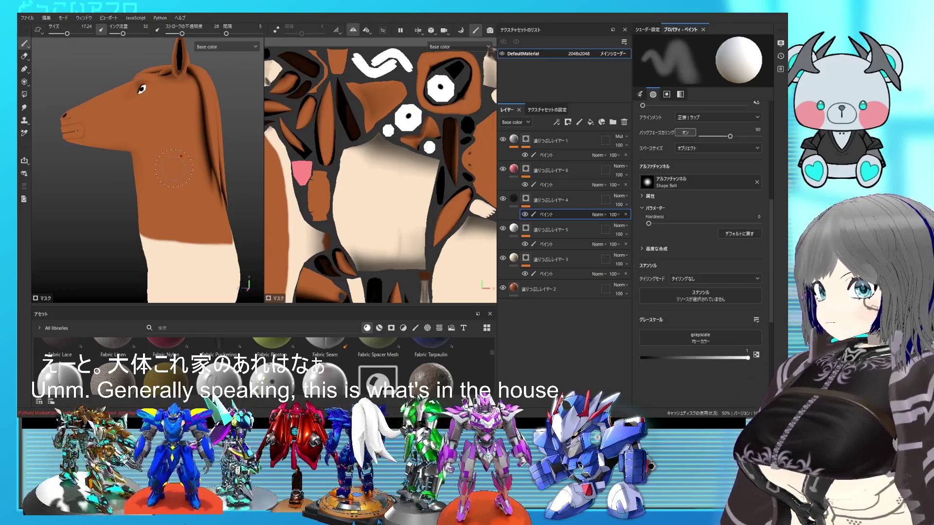
Undo a trial darker brown cheek stroke and raise the stroke opacity to about 44
left_click_drag(172, 163, 165, 134)
left_click_drag(171, 214, 179, 73, "alt")
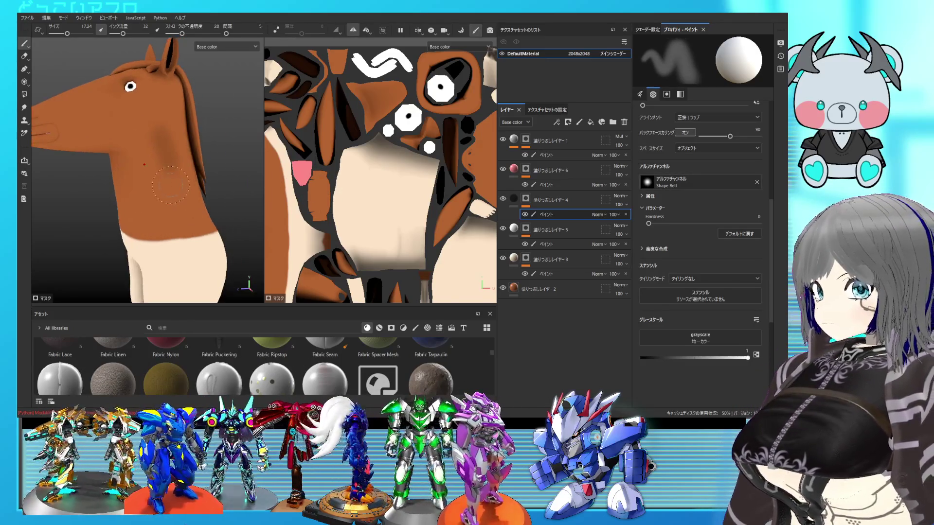
key("ctrl+z")
mouse_move(181, 33)
left_mouse_down()
mouse_move(218, 34)
mouse_move(190, 34)
left_mouse_up()
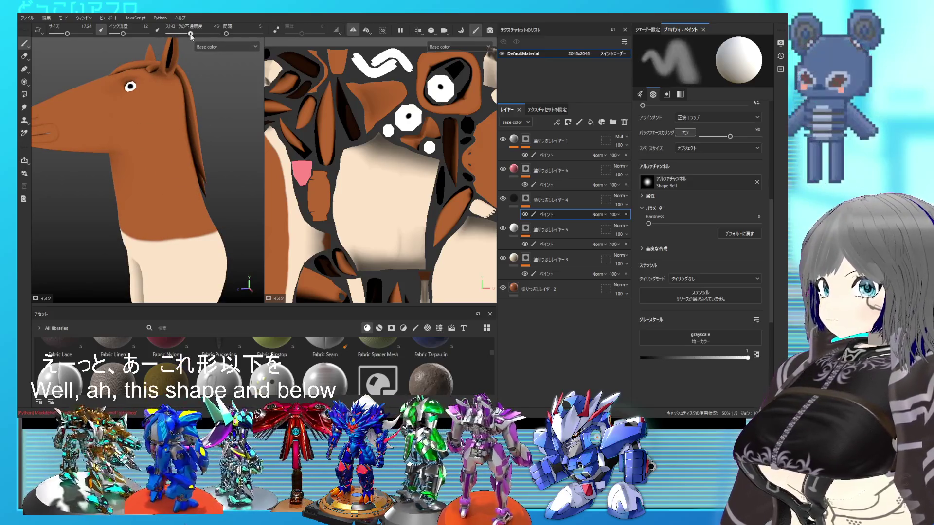
Undo the trial brown smudge on the neck and switch to the Eraser
mouse_move(154, 134)
left_mouse_down("alt")
mouse_move(167, 208)
mouse_move(191, 206)
mouse_move(135, 187)
mouse_move(198, 150)
mouse_move(150, 151)
left_mouse_up("alt")
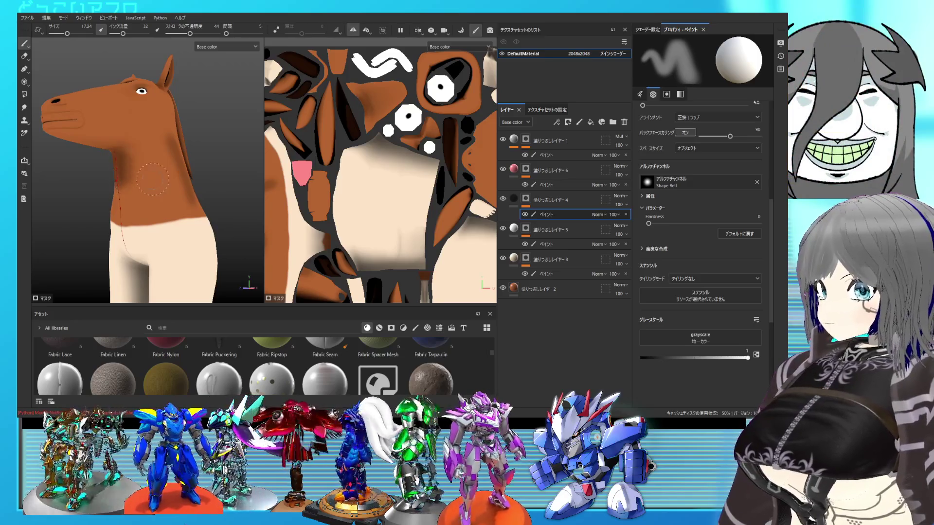
scroll(150, 180, "up", 5)
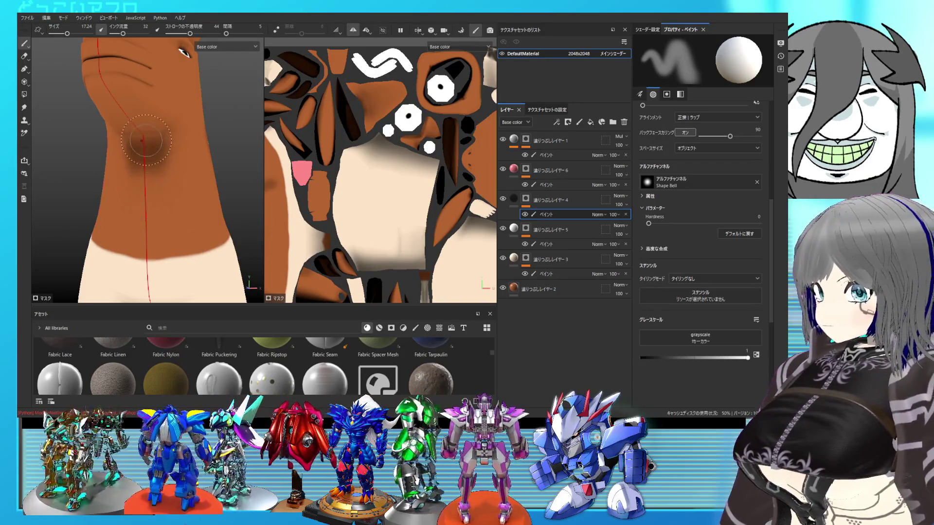
key("ctrl+z")
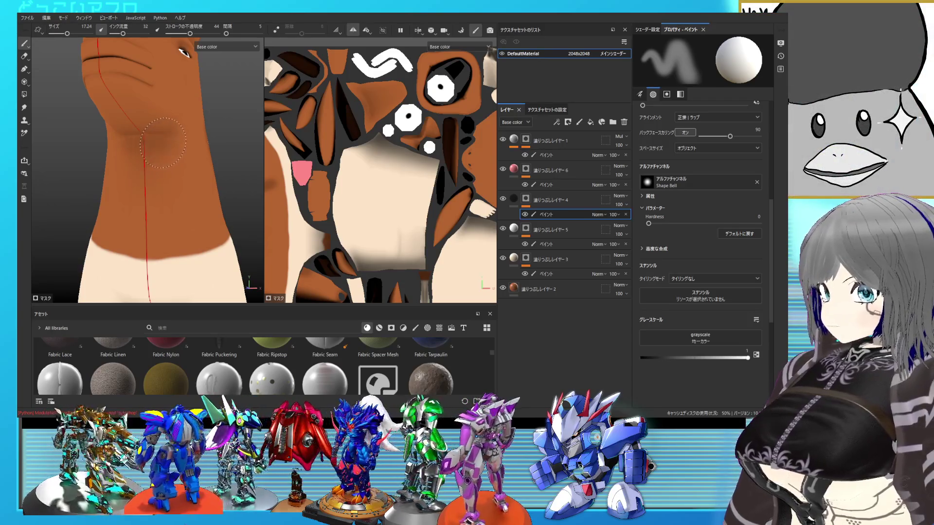
scroll(173, 187, "down", 5)
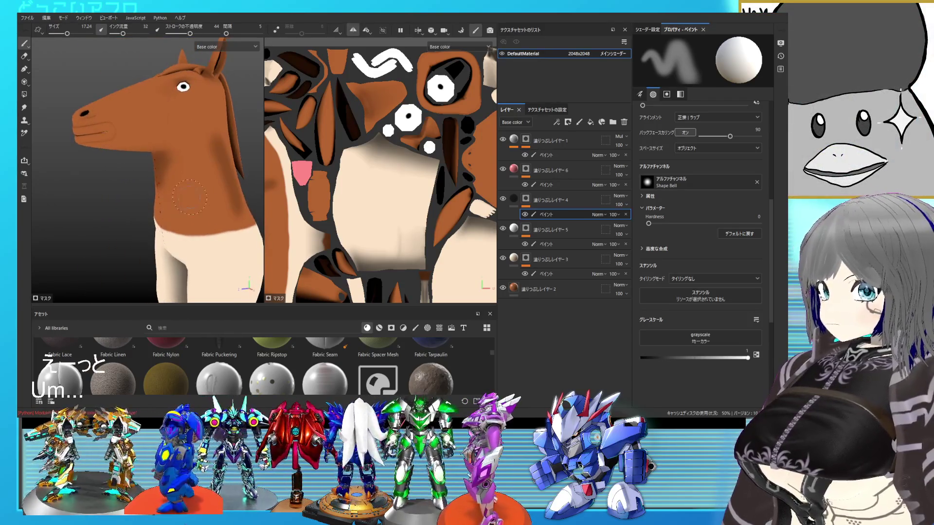
scroll(190, 196, "up", 5)
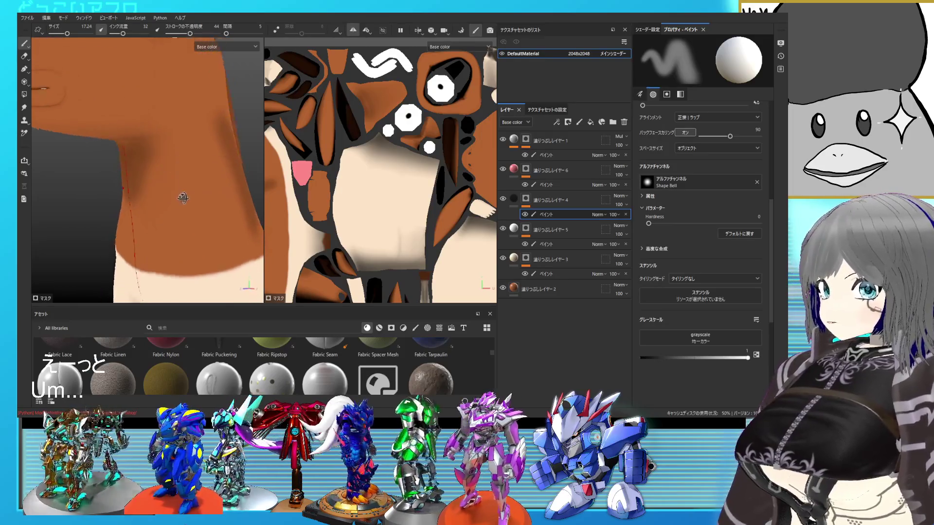
scroll(192, 183, "down", 6)
mouse_move(193, 178)
left_mouse_down("alt")
mouse_move(184, 190)
mouse_move(151, 191)
mouse_move(107, 116)
left_mouse_up("alt")
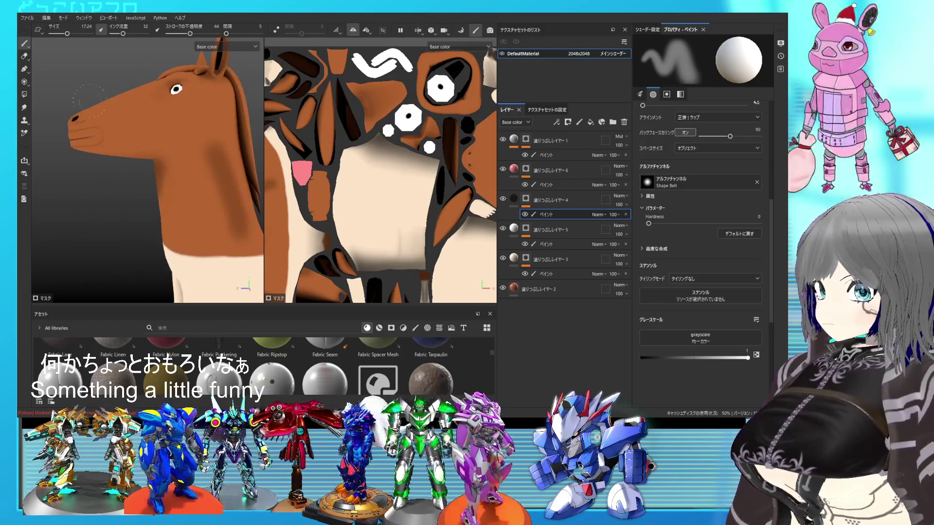
left_click(25, 58)
scroll(137, 196, "up", 3)
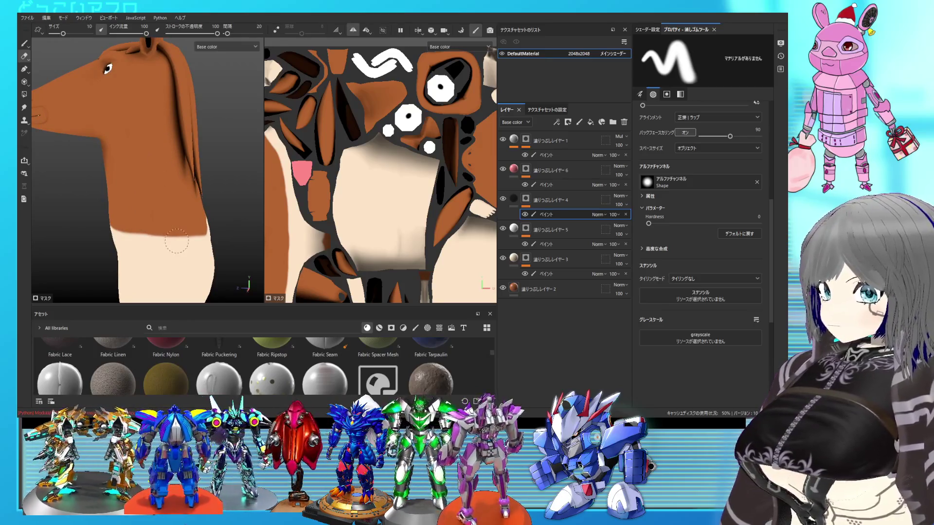
Brush dark brown shading streaks down the neck, ending back on the Paint tool
left_click(25, 44)
left_click_drag(134, 146, 160, 220)
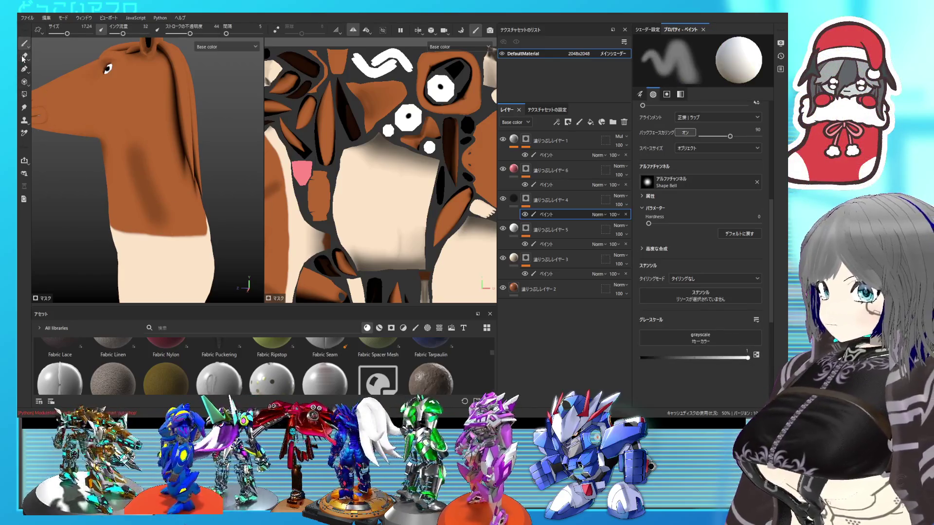
left_click(24, 56)
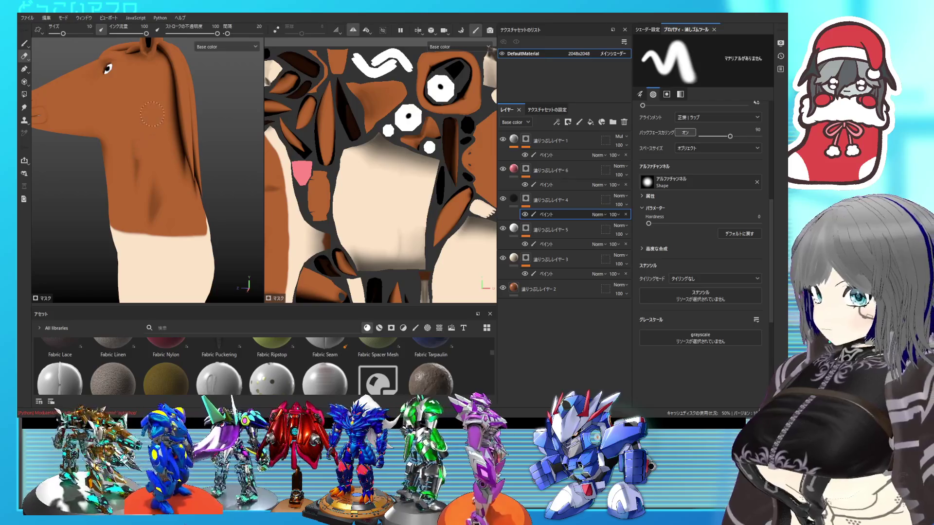
mouse_move(147, 134)
left_mouse_down("alt")
mouse_move(231, 230)
mouse_move(243, 215)
mouse_move(191, 201)
mouse_move(188, 217)
mouse_move(283, 196)
mouse_move(369, 246)
left_mouse_up("alt")
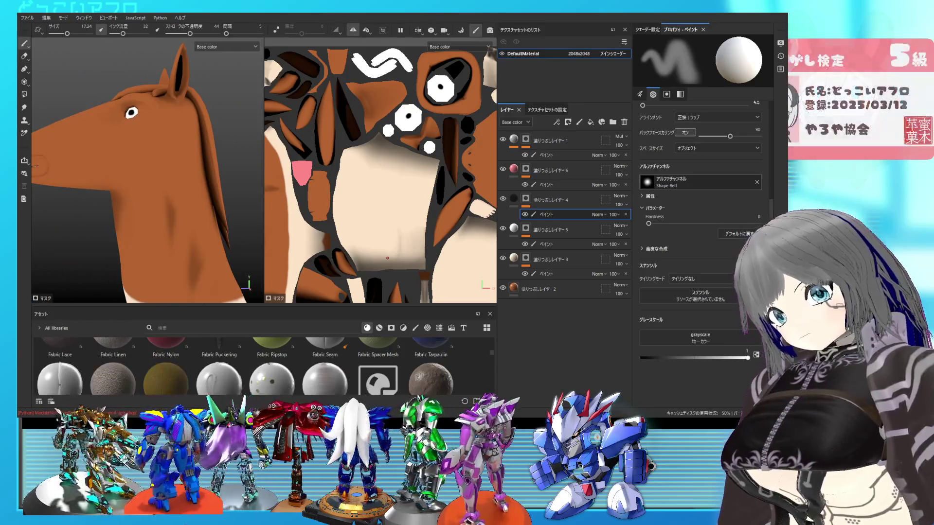
key("b")
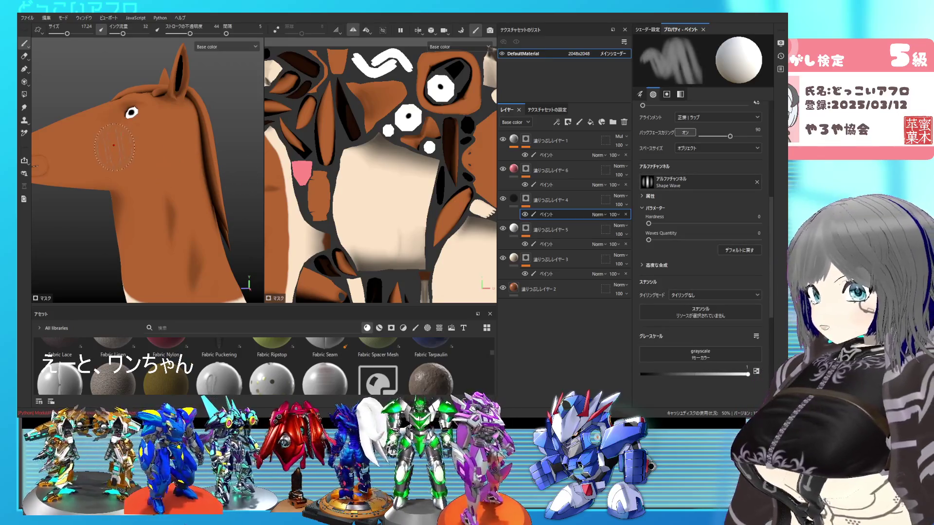
Shrink the brush to 6.84, undo trial cheek and eye strokes, and use Kyle Brush Presets alpha 4
mouse_move(114, 146)
left_mouse_down("alt")
mouse_move(167, 174)
mouse_move(153, 163)
left_mouse_up("alt")
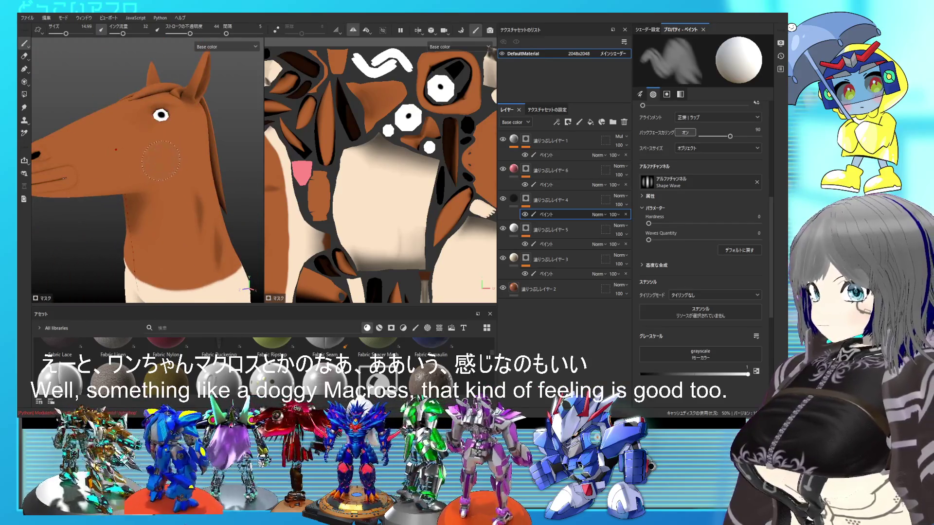
right_click_drag(160, 160, 148, 161, "ctrl")
mouse_move(119, 144)
left_mouse_down()
mouse_move(169, 175)
mouse_move(150, 176)
mouse_move(160, 176)
left_mouse_up()
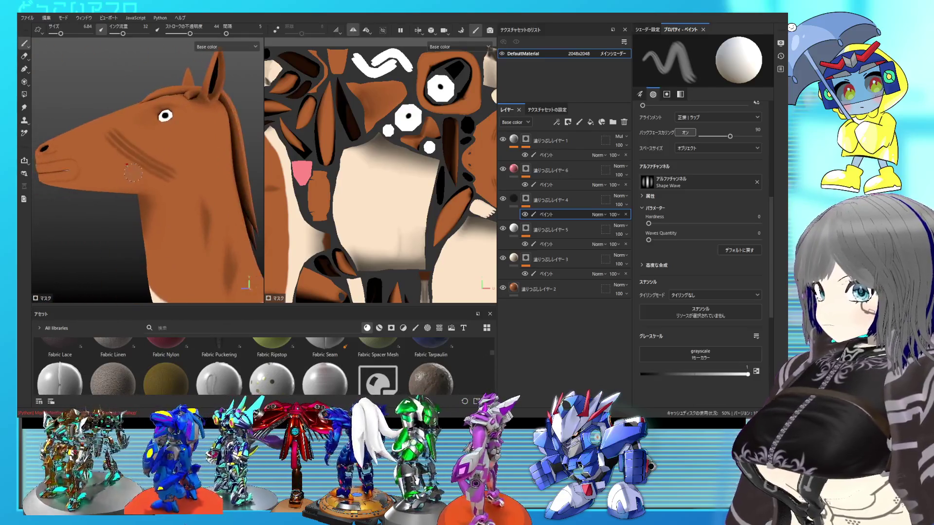
key("ctrl+z")
mouse_move(184, 123)
left_mouse_down()
mouse_move(228, 152)
mouse_move(187, 171)
left_mouse_up()
key("ctrl+z")
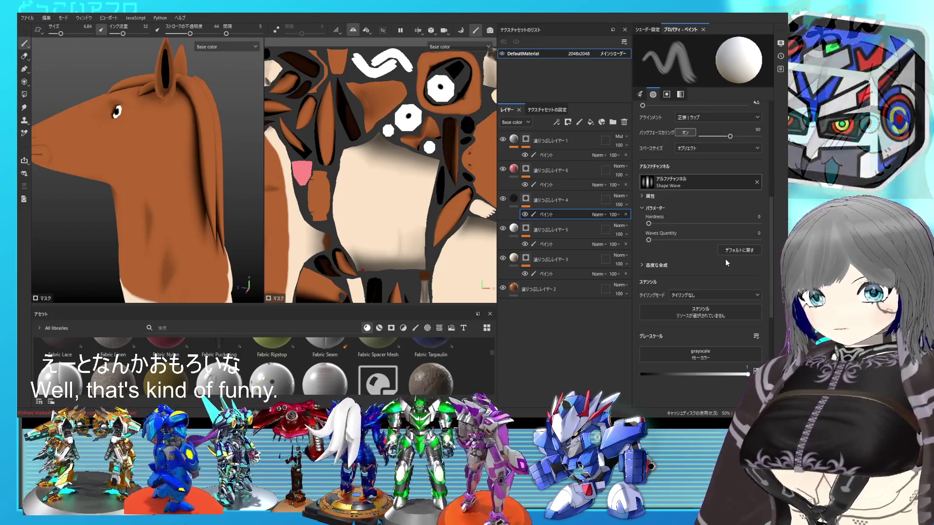
key("ctrl+z")
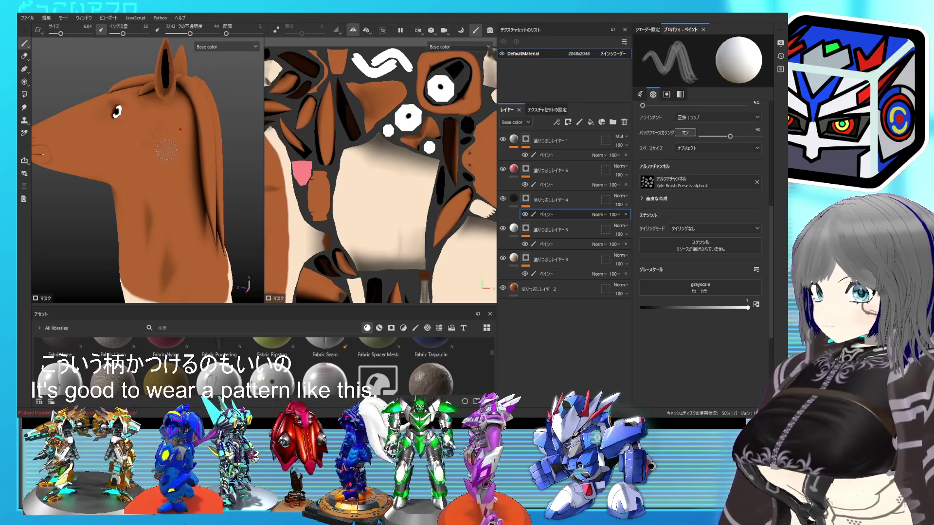
mouse_move(164, 142)
left_mouse_down("alt")
mouse_move(164, 204)
mouse_move(143, 210)
mouse_move(132, 159)
left_mouse_up("alt")
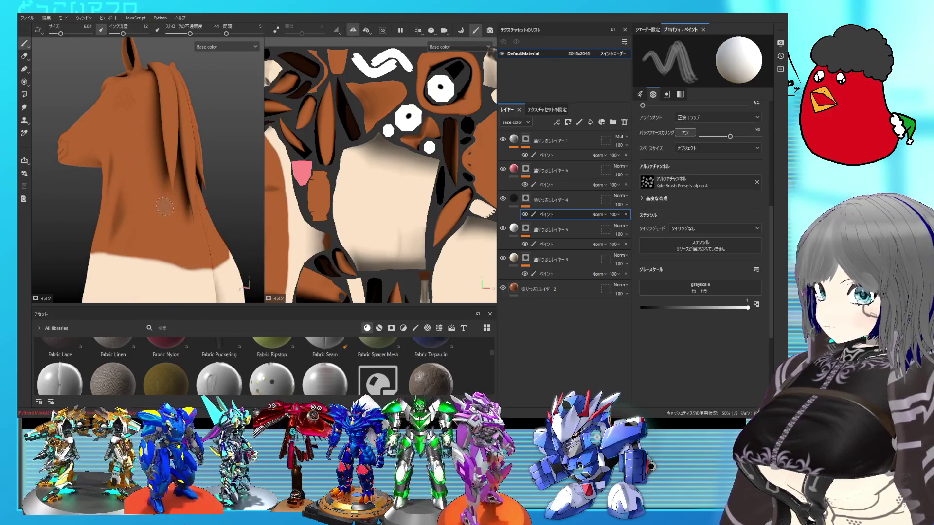
scroll(176, 215, "up", 5)
mouse_move(140, 260)
left_mouse_down("alt")
mouse_move(160, 252)
mouse_move(162, 208)
left_mouse_up("alt")
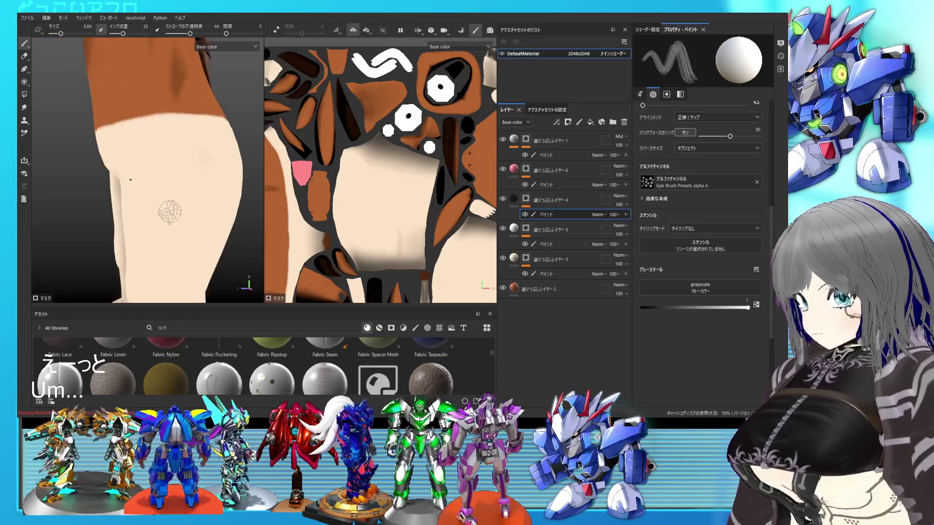
scroll(198, 188, "up", 4)
scroll(124, 191, "down", 3)
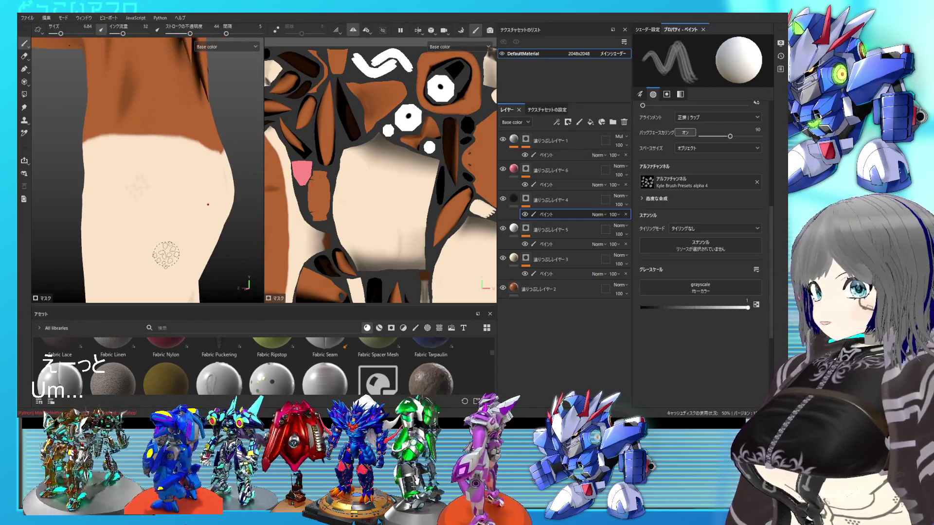
scroll(195, 233, "down", 3)
mouse_move(205, 204)
left_mouse_down("alt")
mouse_move(114, 146)
mouse_move(121, 152)
left_mouse_up("alt")
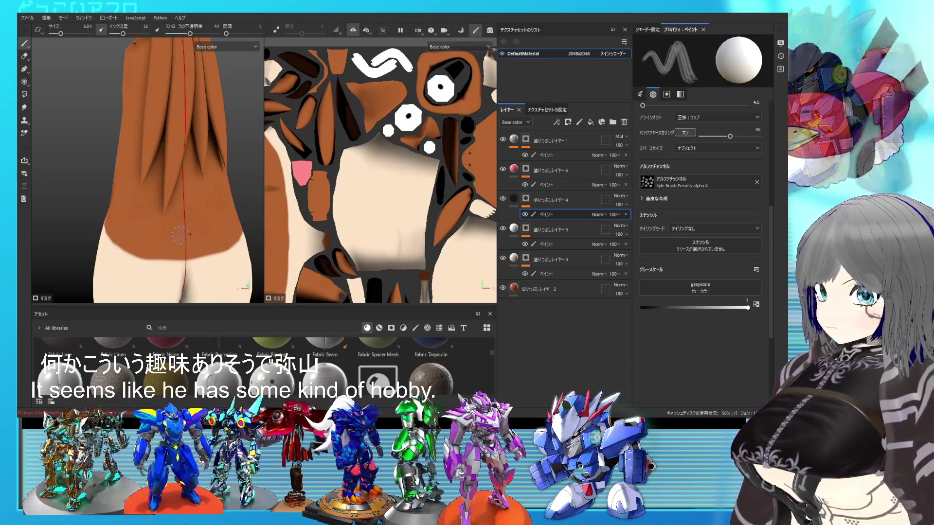
mouse_move(178, 236)
left_mouse_down("alt")
mouse_move(144, 184)
mouse_move(195, 209)
mouse_move(194, 160)
left_mouse_up("alt")
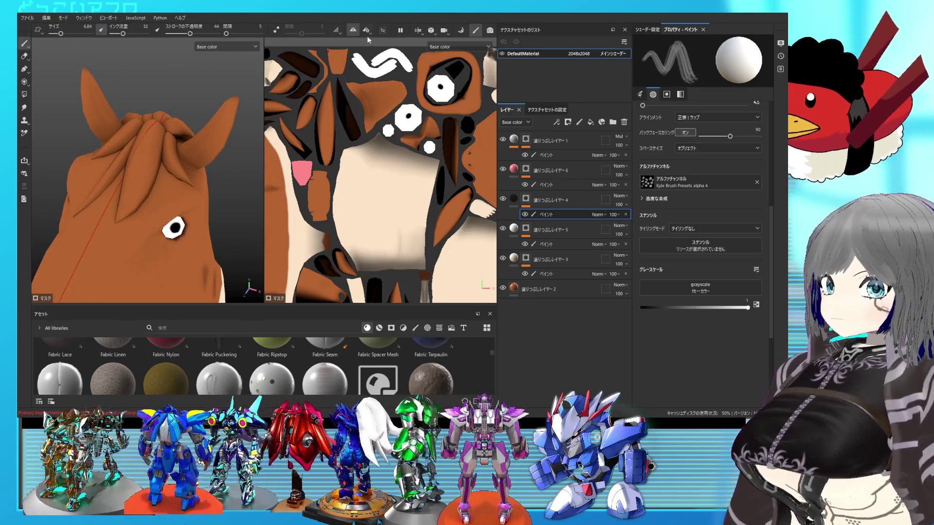
left_click_drag(201, 148, 188, 194, "alt")
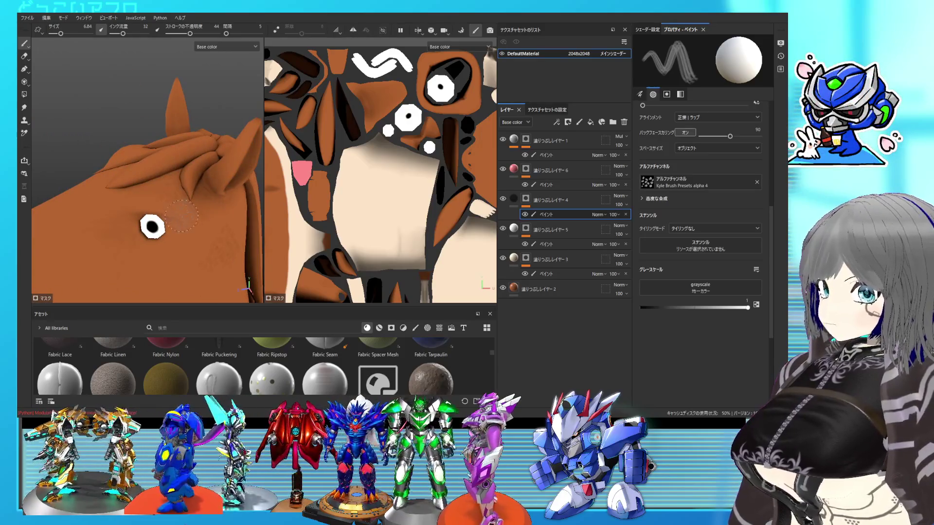
left_click_drag(212, 225, 220, 150, "alt")
scroll(220, 151, "up", 5)
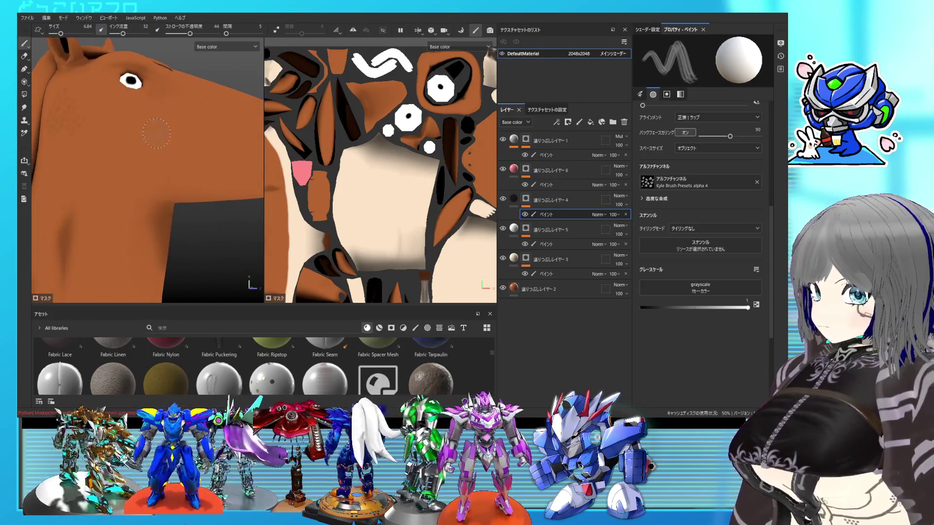
scroll(70, 151, "down", 3)
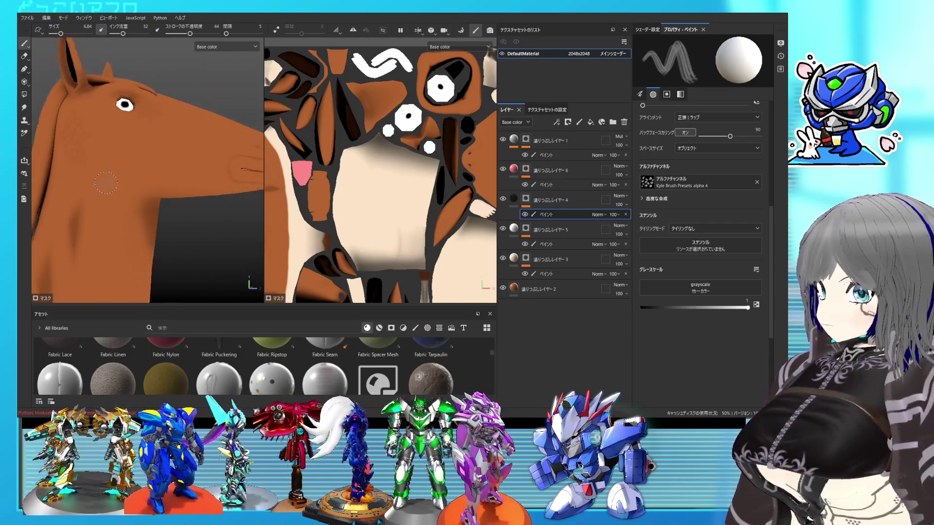
mouse_move(121, 155)
left_mouse_down("alt")
mouse_move(150, 155)
mouse_move(151, 138)
mouse_move(166, 129)
left_mouse_up("alt")
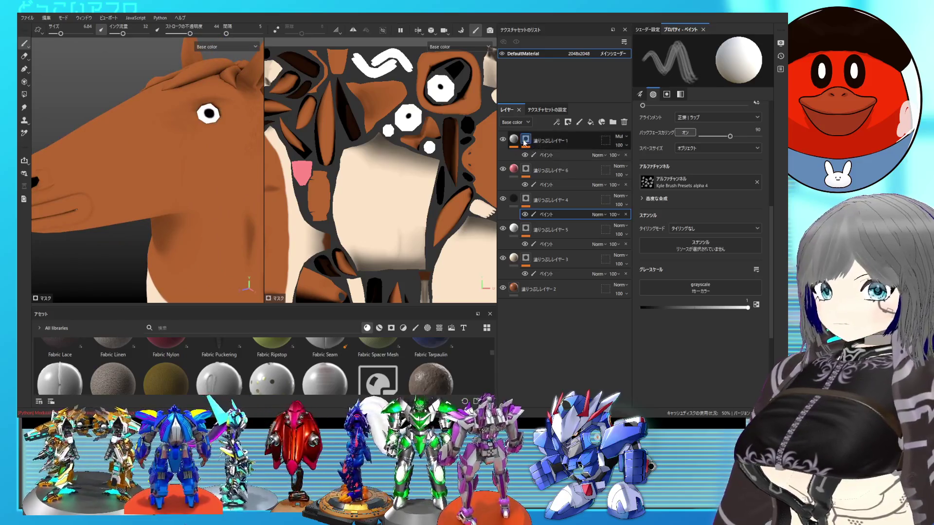
Drag Fill Layer 1's Ambient Occlusion Global Balance down to 0.37 and check the legs
key("ctrl+z")
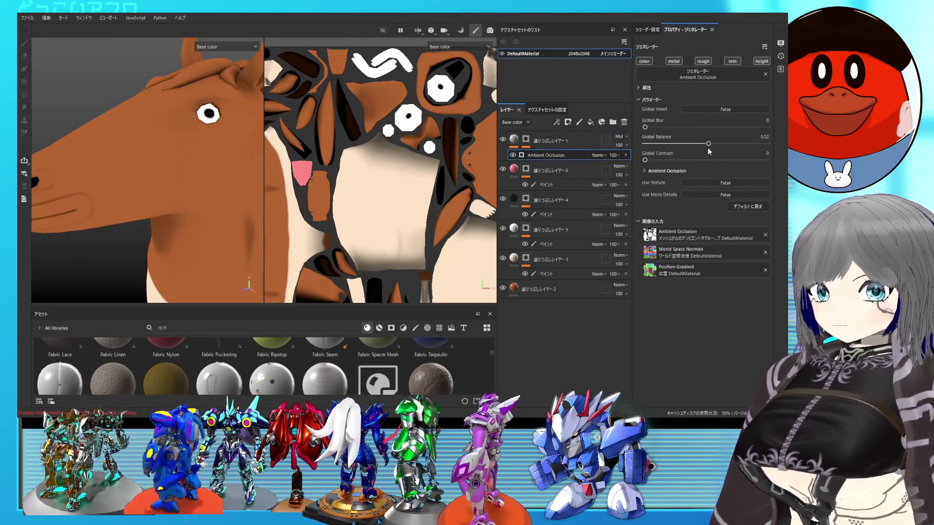
left_click_drag(708, 145, 691, 152)
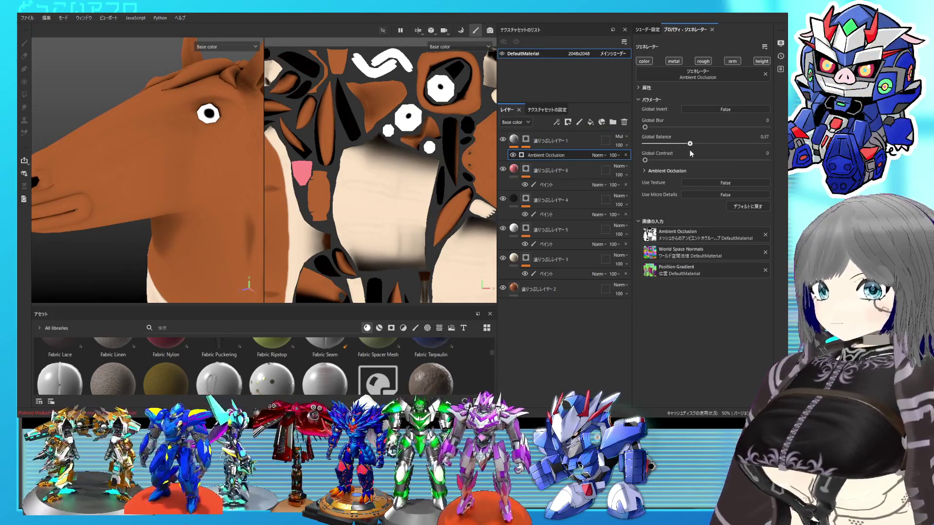
mouse_move(302, 138)
left_mouse_down("alt")
mouse_move(231, 156)
mouse_move(176, 35)
mouse_move(243, 60)
mouse_move(180, 92)
mouse_move(211, 168)
mouse_move(180, 208)
mouse_move(203, 193)
left_mouse_up("alt")
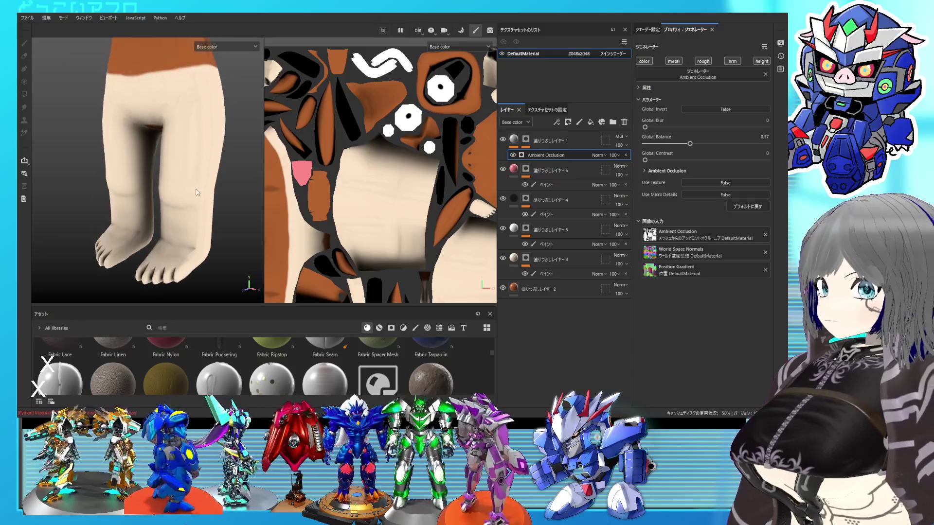
left_click(546, 154)
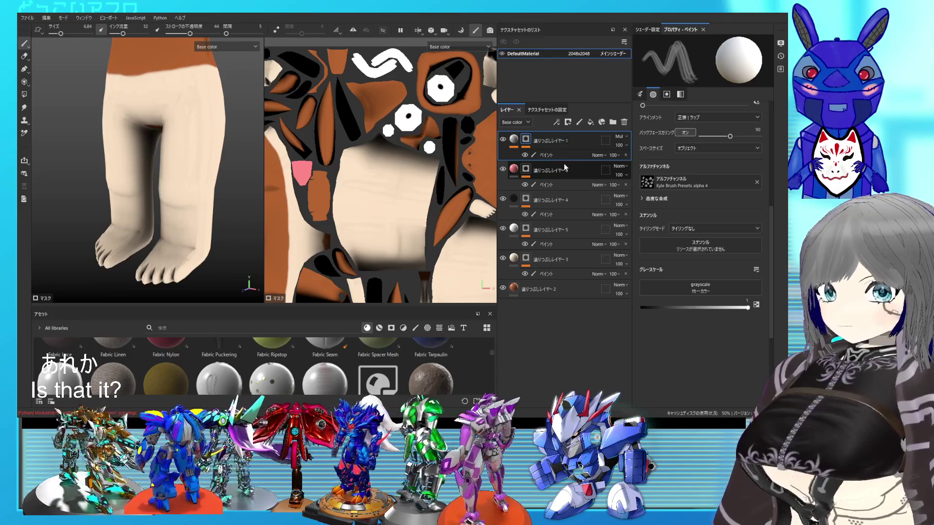
On Fill Layer 1's Paint sublayer, erase the dark leg patch with eraser flow at 46
left_click(553, 157)
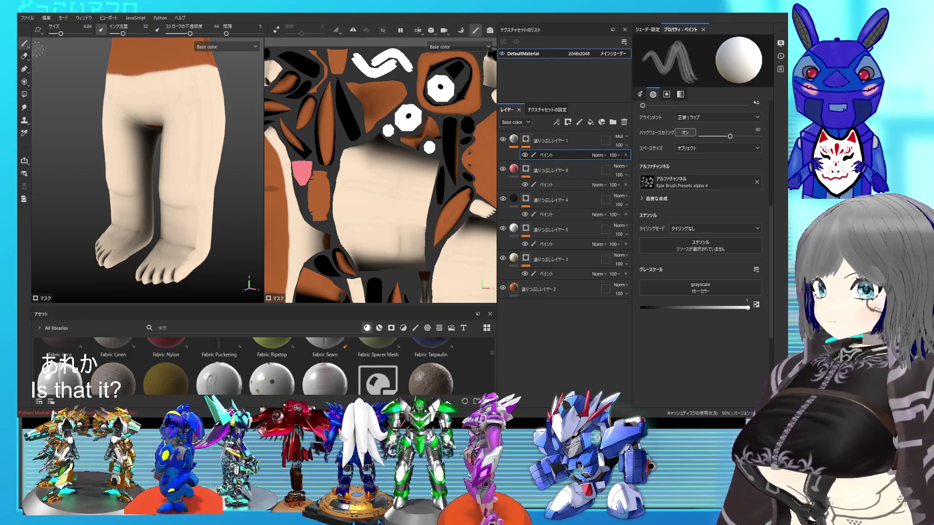
key("e")
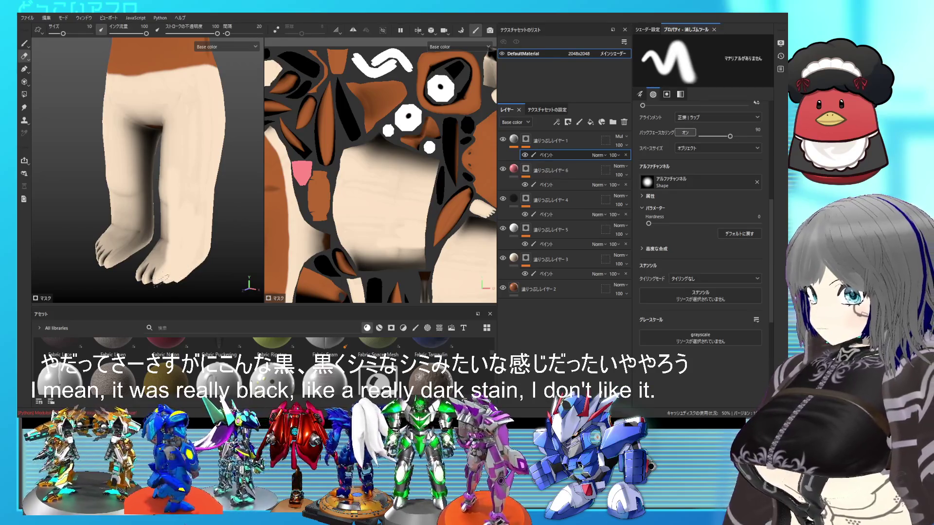
left_click_drag(180, 229, 194, 205)
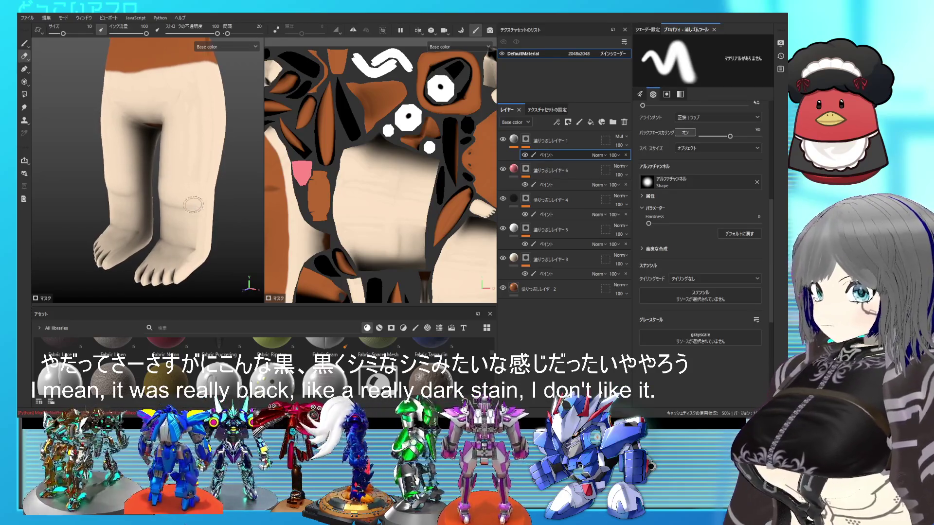
left_click_drag(146, 33, 127, 33)
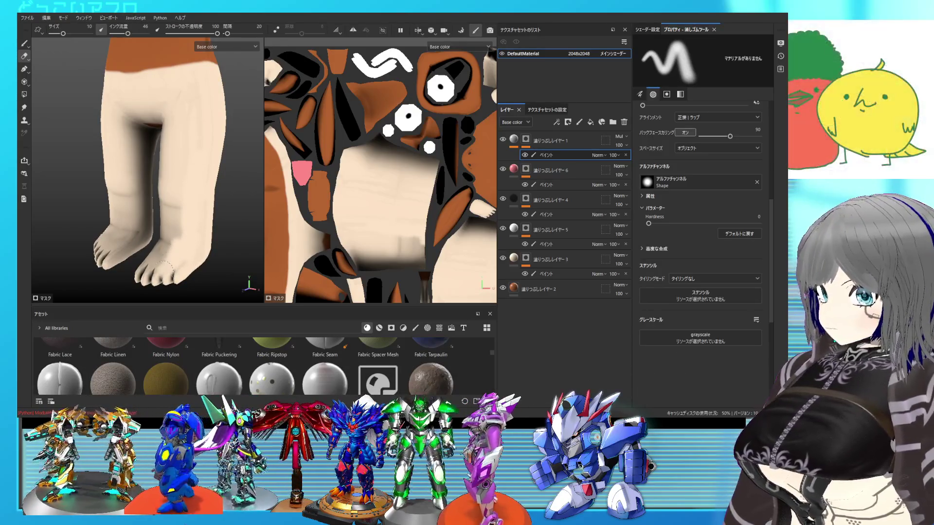
mouse_move(178, 241)
left_mouse_down("alt")
mouse_move(208, 247)
mouse_move(146, 204)
left_mouse_up("alt")
mouse_move(180, 185)
left_mouse_down("alt")
mouse_move(183, 194)
mouse_move(190, 178)
mouse_move(175, 187)
mouse_move(183, 175)
left_mouse_up("alt")
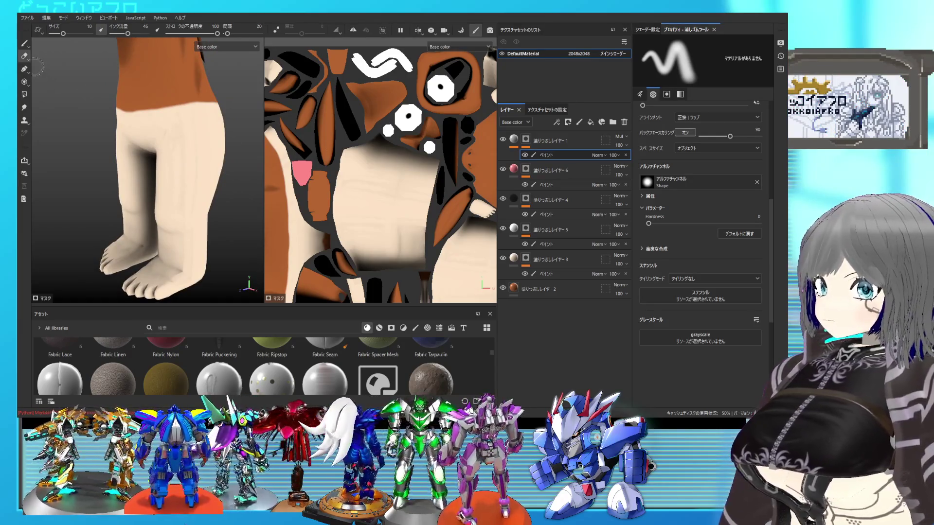
Enlarge the eraser to about 27, restore flow to 100, and erase shading down the leg
right_click_drag(166, 146, 170, 139, "ctrl")
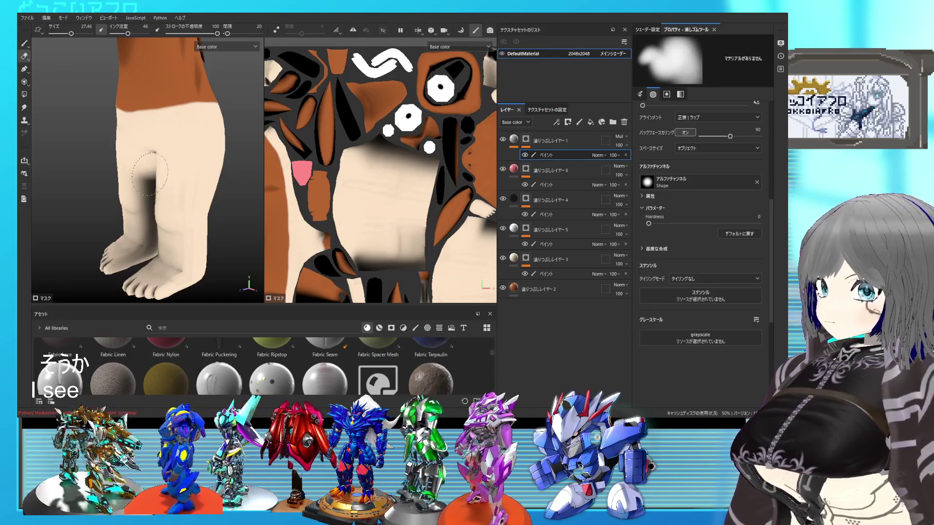
mouse_move(165, 151)
left_mouse_down("alt")
mouse_move(117, 148)
mouse_move(124, 156)
left_mouse_up("alt")
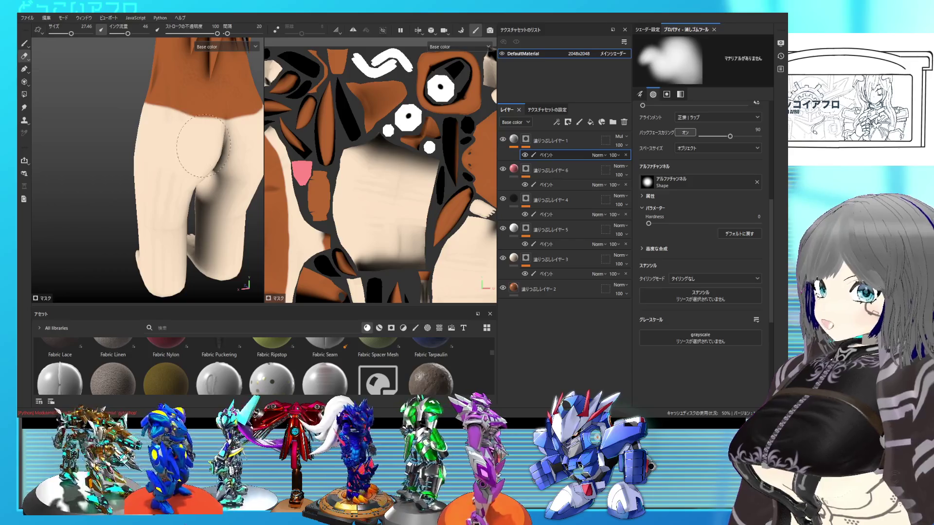
left_click_drag(128, 34, 185, 46)
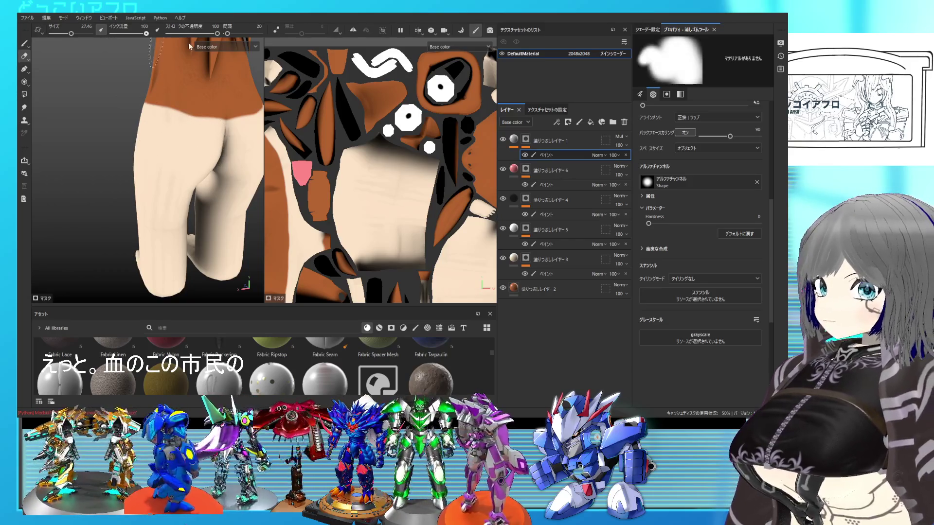
mouse_move(178, 174)
left_mouse_down()
mouse_move(217, 165)
mouse_move(234, 148)
left_mouse_up()
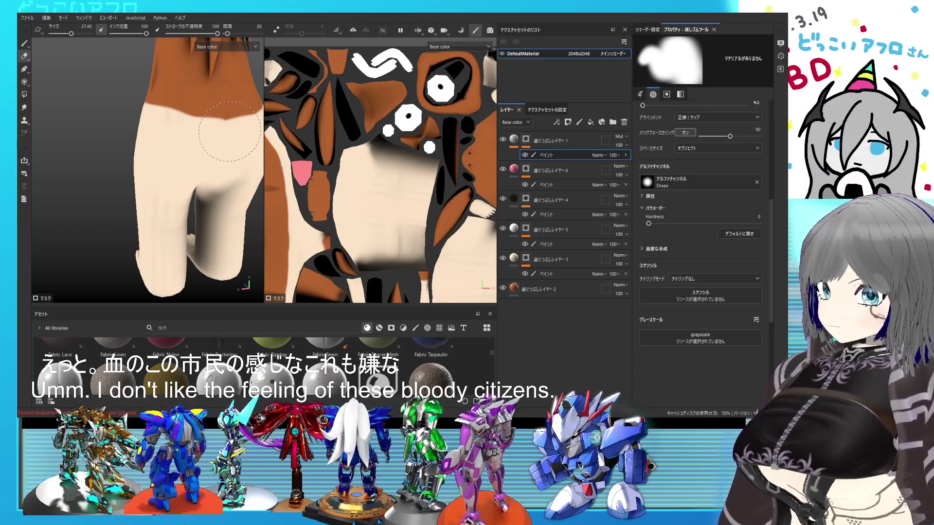
mouse_move(233, 180)
left_mouse_down()
mouse_move(169, 227)
mouse_move(141, 209)
mouse_move(100, 155)
left_mouse_up()
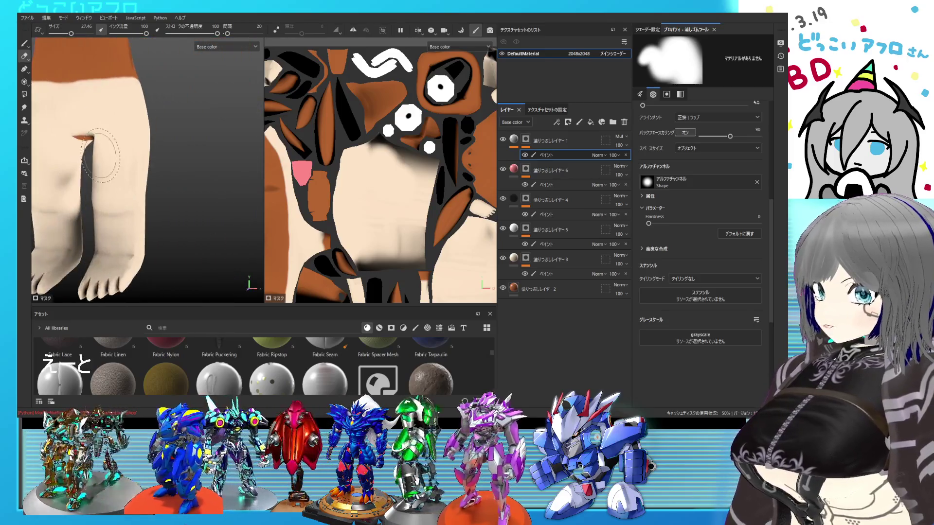
scroll(107, 161, "up", 5)
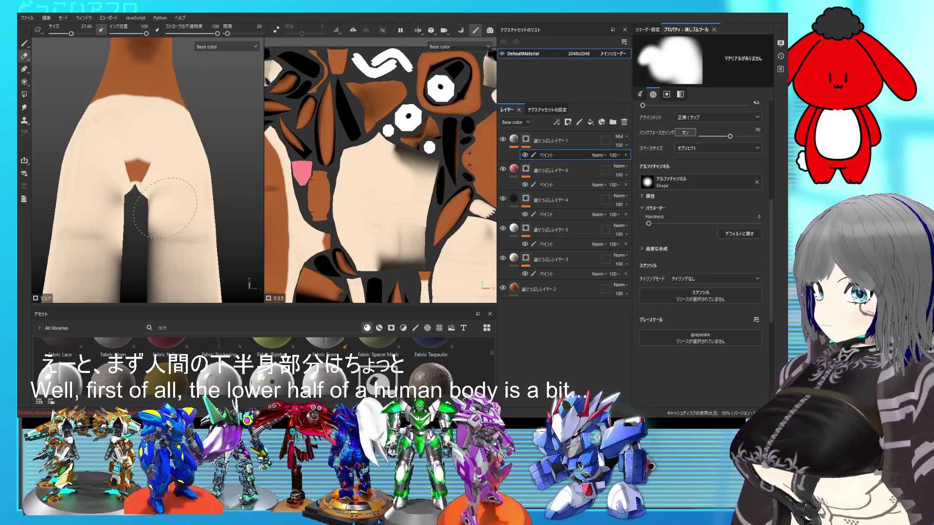
left_click_drag(166, 225, 168, 234, "alt")
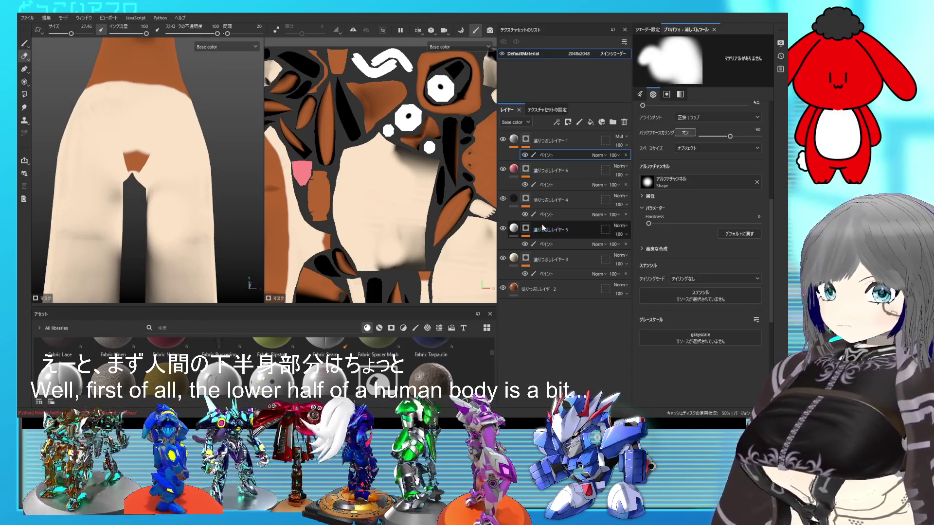
Polygon-fill the crotch area with orange on fill layer 3's paint sublayer
left_click(535, 263)
left_click(544, 274)
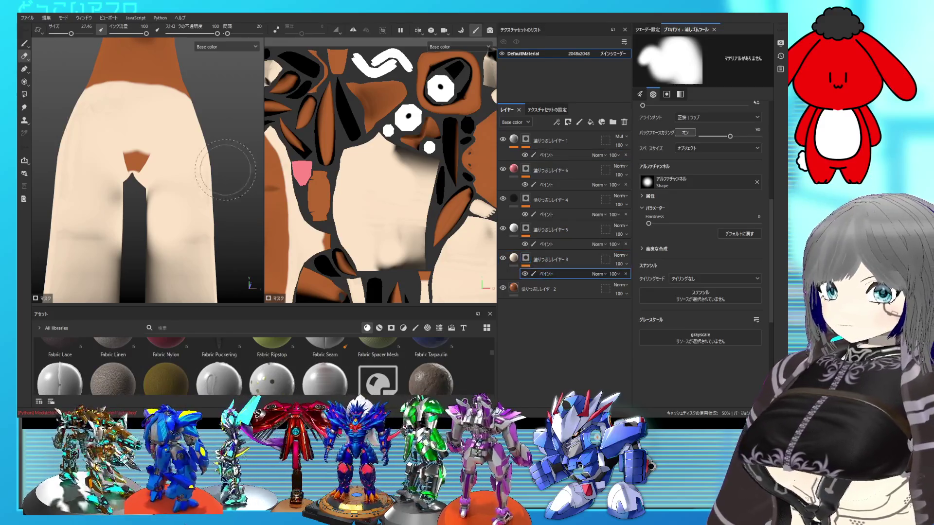
left_click(24, 43)
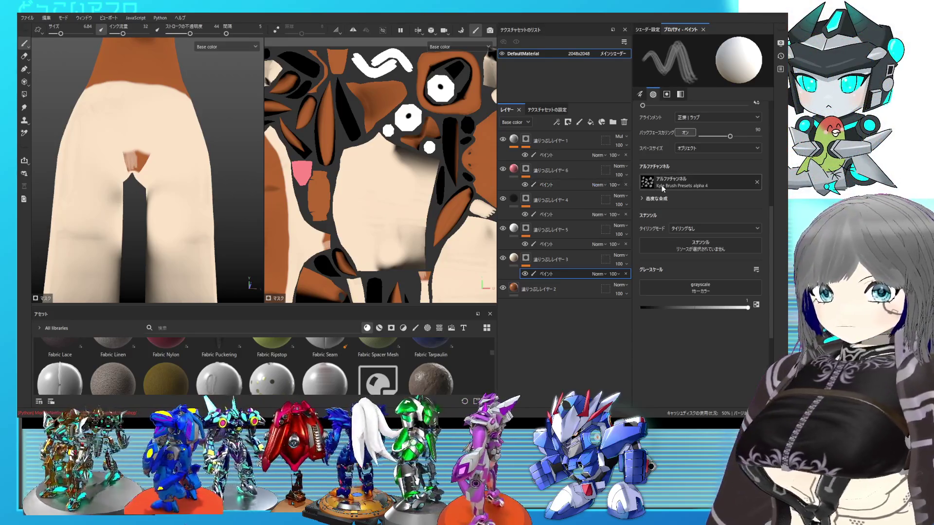
left_click(24, 93)
left_click(24, 95)
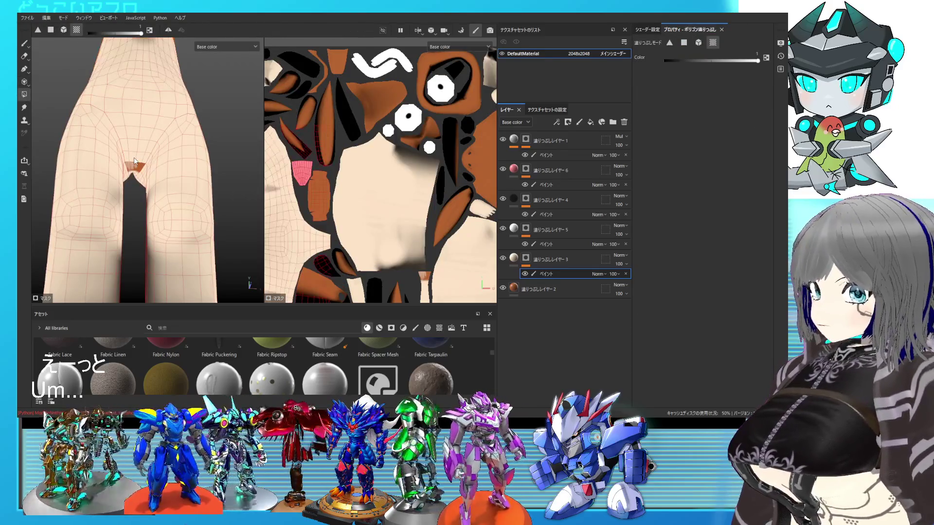
left_click(135, 169)
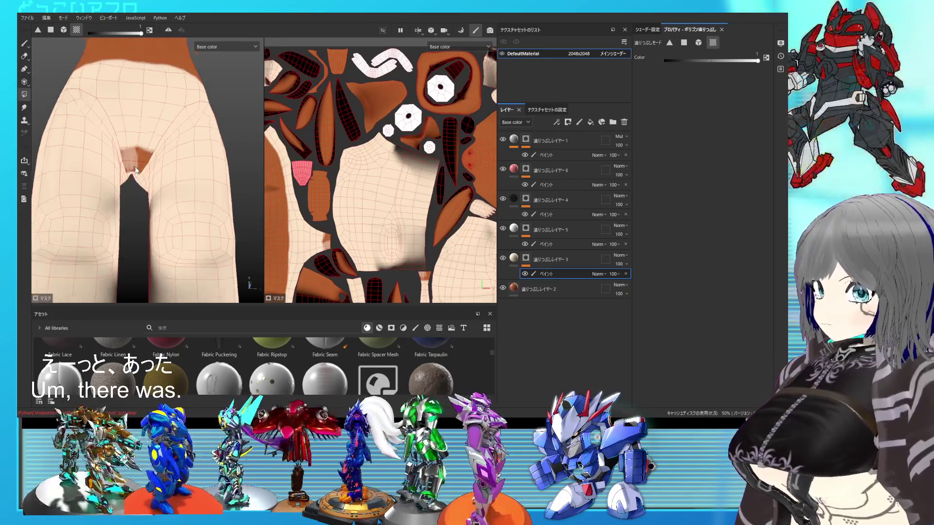
scroll(135, 168, "up", 4)
mouse_move(134, 181)
left_mouse_down("alt")
mouse_move(98, 137)
mouse_move(112, 152)
left_mouse_up("alt")
scroll(156, 144, "down", 6)
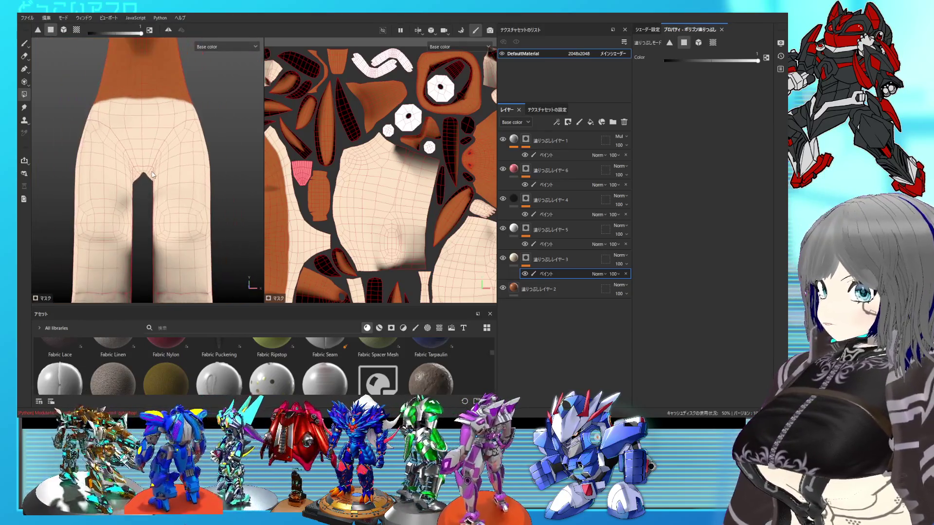
left_click(22, 45)
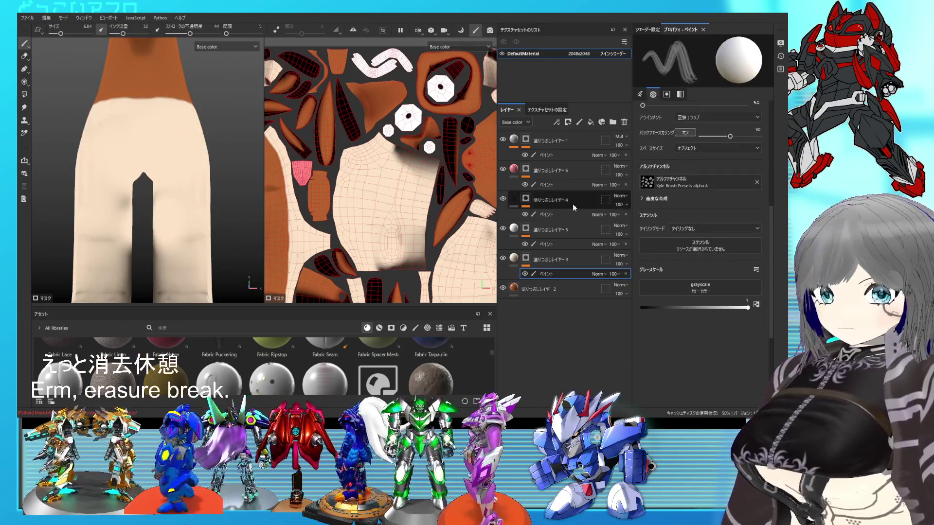
Clear the lower right leg polygons from the top multiply layer's mask with fill value 0
left_click(540, 155)
scroll(180, 177, "down", 3)
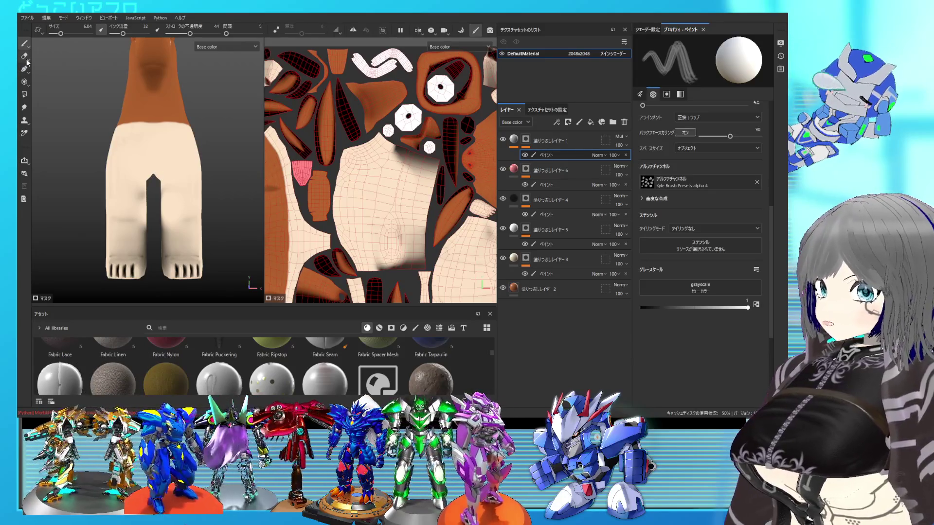
left_click(23, 95)
left_click(96, 33)
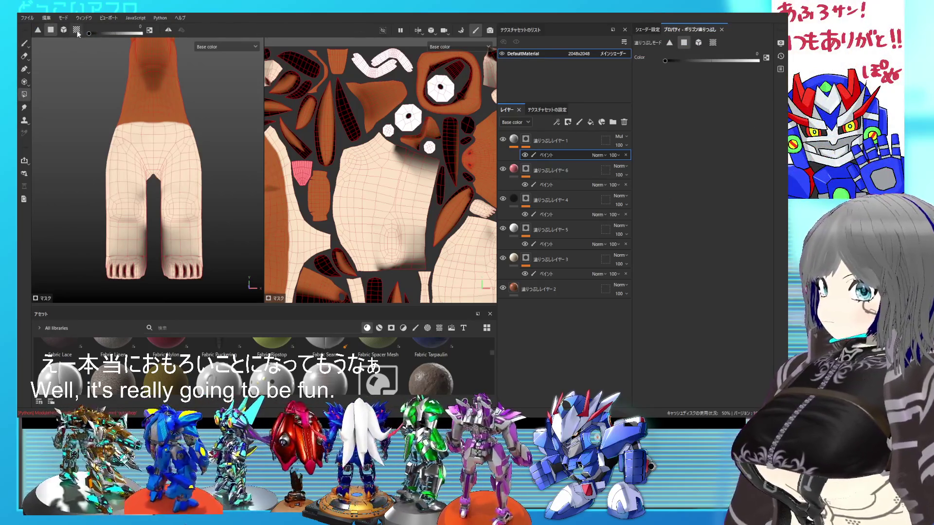
left_click(194, 234)
mouse_move(190, 264)
left_mouse_down("alt")
mouse_move(118, 248)
mouse_move(108, 215)
mouse_move(68, 219)
mouse_move(206, 249)
mouse_move(204, 231)
mouse_move(179, 221)
mouse_move(240, 209)
mouse_move(199, 209)
left_mouse_up("alt")
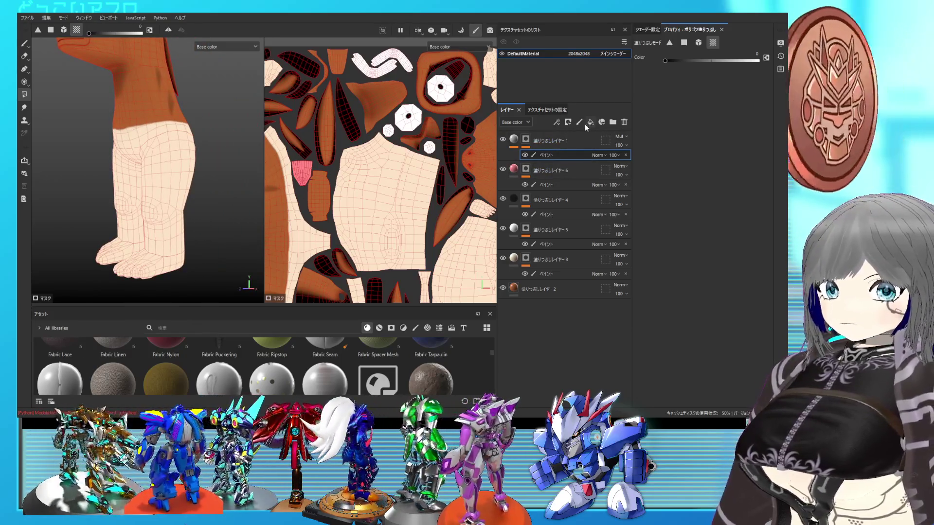
left_click(558, 139)
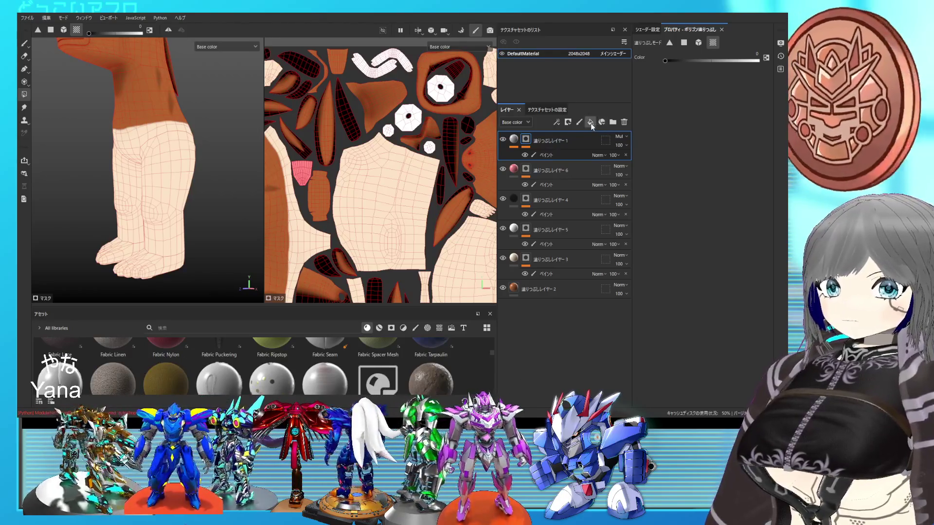
Add a new Multiply fill layer on top with an Ambient Occlusion generator
left_click(601, 122)
left_click(623, 140)
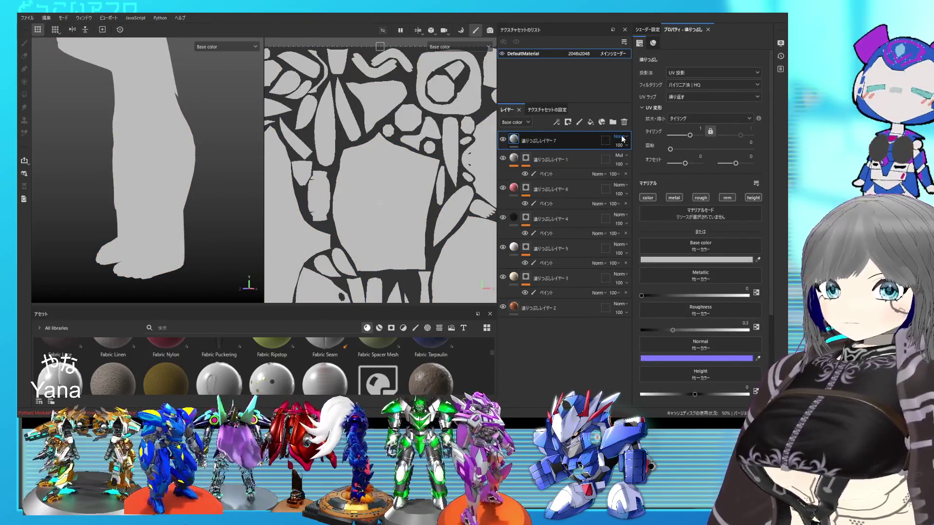
left_click(549, 146)
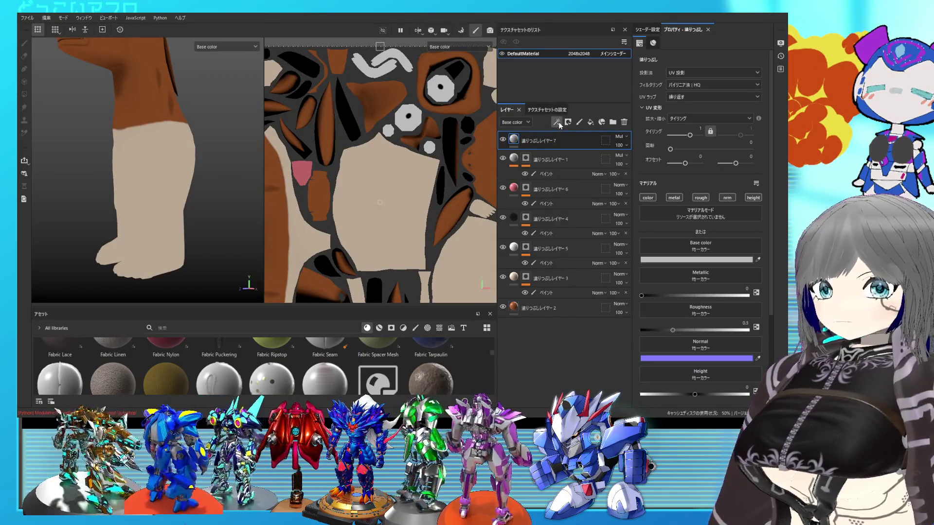
left_click(557, 122)
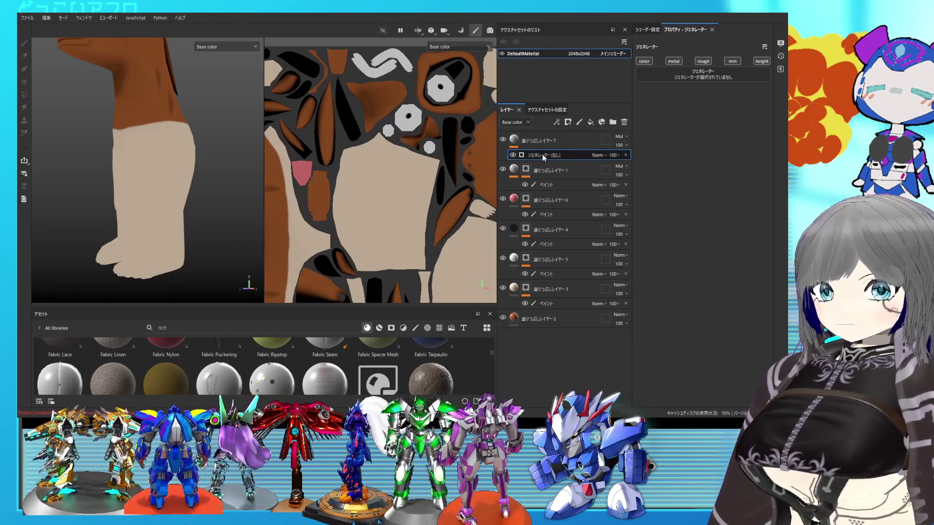
left_click(669, 112)
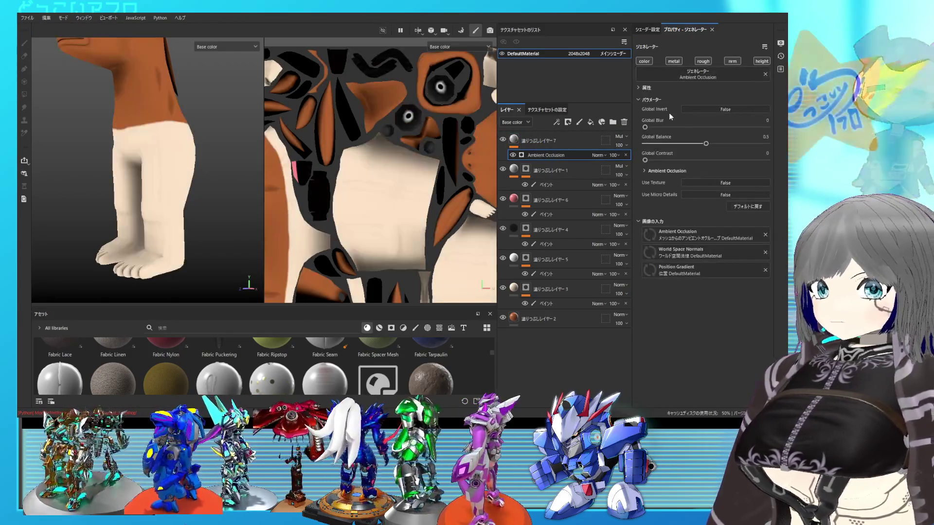
Tune the Ambient Occlusion Global Balance between 0.53 and 0.77, settling near 0.7
left_click_drag(706, 145, 725, 144)
mouse_move(212, 207)
left_mouse_down("alt")
mouse_move(154, 156)
mouse_move(231, 180)
mouse_move(185, 158)
mouse_move(129, 162)
mouse_move(165, 168)
left_mouse_up("alt")
mouse_move(724, 144)
left_mouse_down()
mouse_move(739, 144)
mouse_move(728, 145)
left_mouse_up()
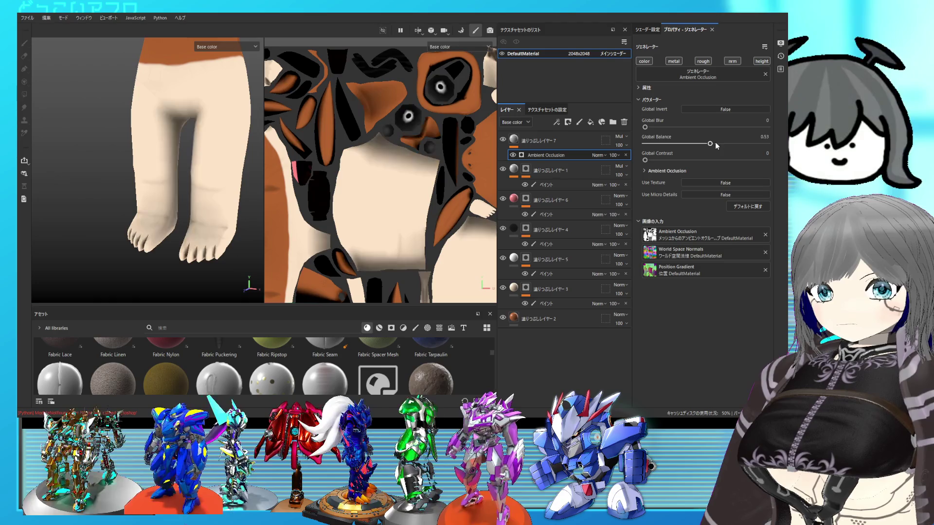
left_click_drag(715, 142, 681, 142)
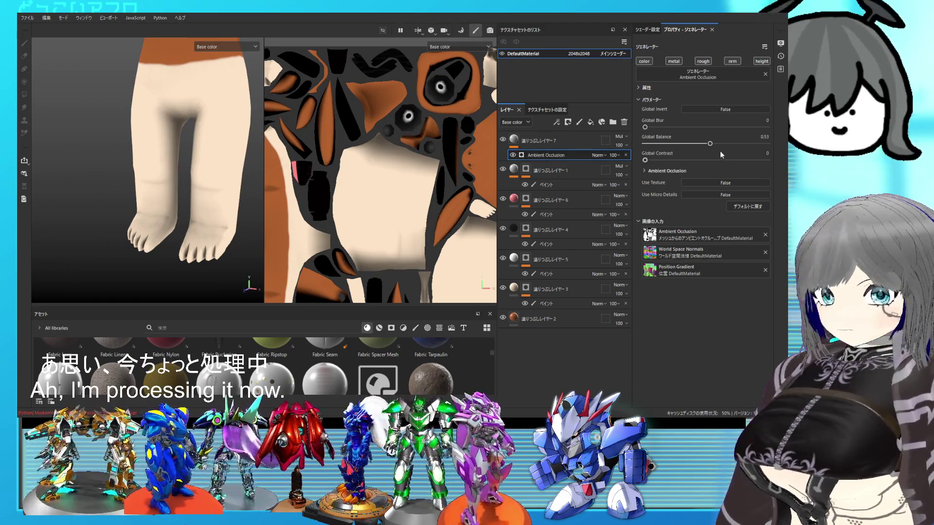
left_click_drag(711, 144, 727, 152)
mouse_move(188, 194)
left_mouse_down("alt")
mouse_move(167, 187)
mouse_move(139, 155)
mouse_move(129, 125)
mouse_move(133, 221)
mouse_move(119, 158)
mouse_move(148, 146)
mouse_move(118, 160)
mouse_move(160, 176)
left_mouse_up("alt")
right_click_drag(161, 176, 148, 225, "alt")
mouse_move(148, 225)
left_mouse_down("alt")
mouse_move(213, 186)
mouse_move(183, 191)
left_mouse_up("alt")
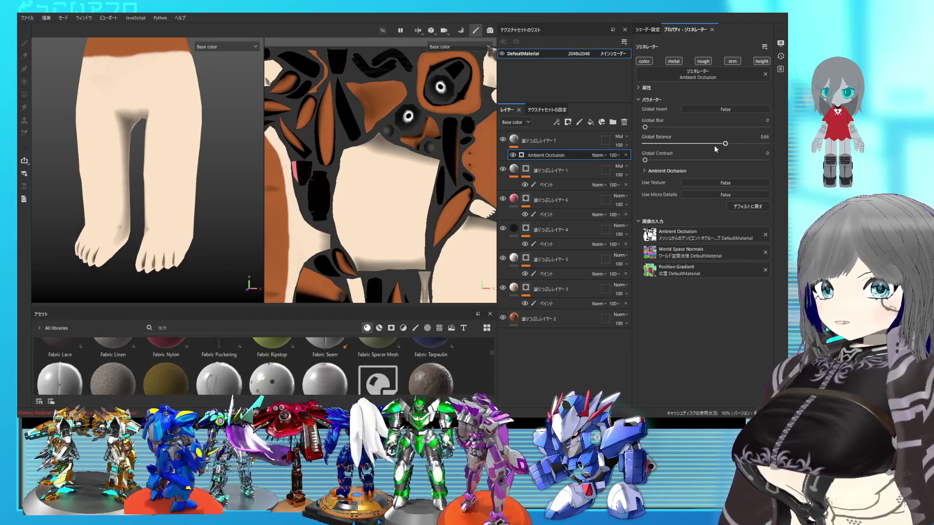
left_click_drag(727, 147, 729, 147)
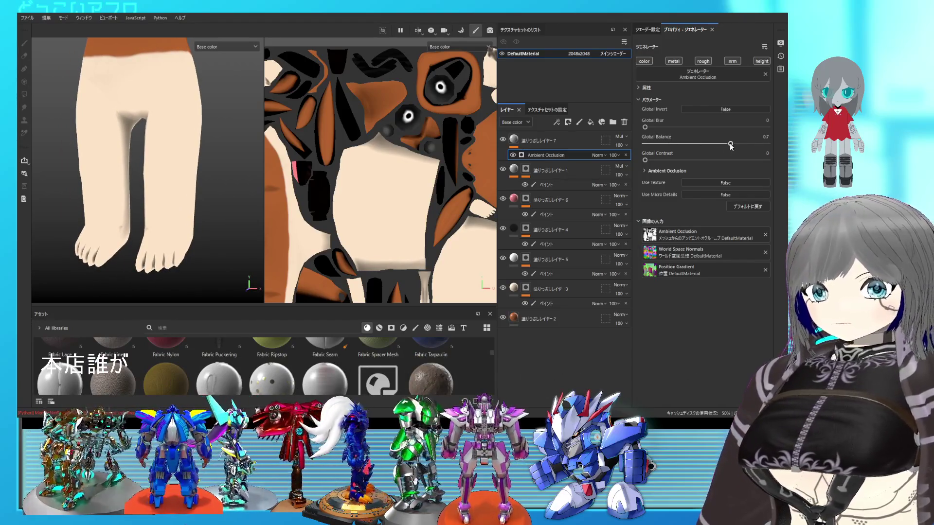
mouse_move(189, 188)
left_mouse_down("alt")
mouse_move(180, 183)
mouse_move(178, 195)
mouse_move(166, 159)
left_mouse_up("alt")
left_click(513, 141)
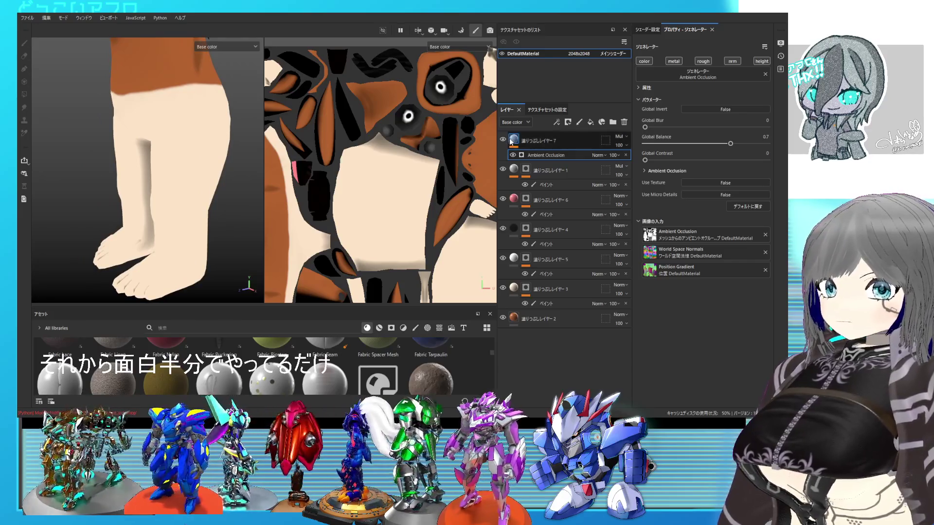
Give fill layer 7 a polygon-fill mask, enable mirrored symmetry, and box-select the lower legs
left_click(567, 127)
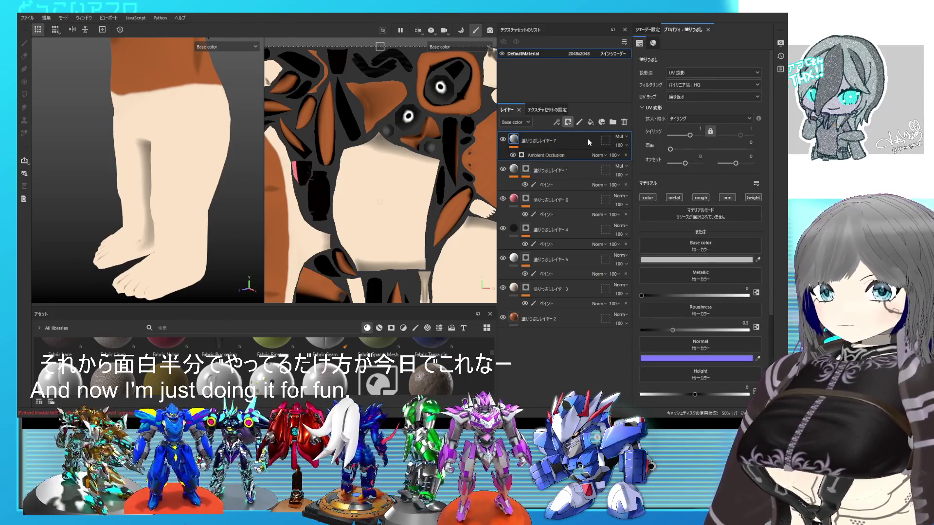
left_click(587, 138)
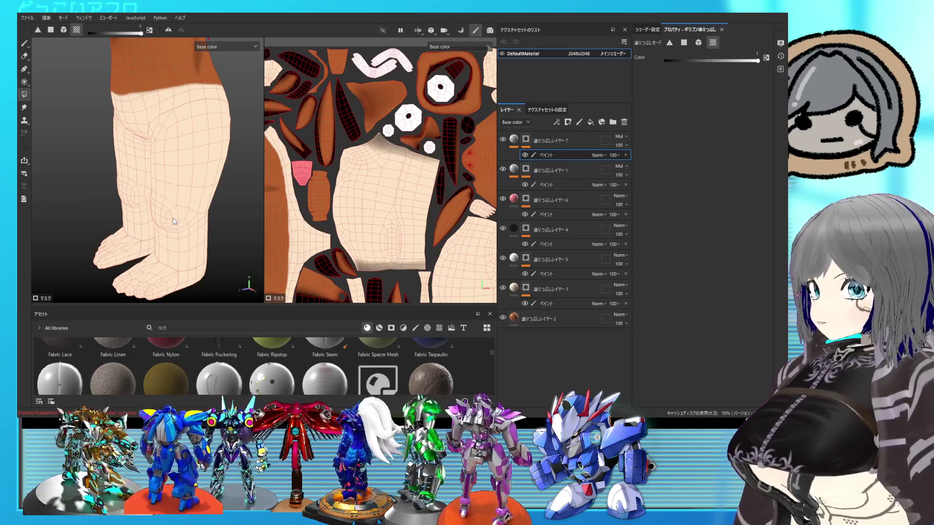
left_click_drag(169, 227, 199, 220, "alt")
left_click(167, 34)
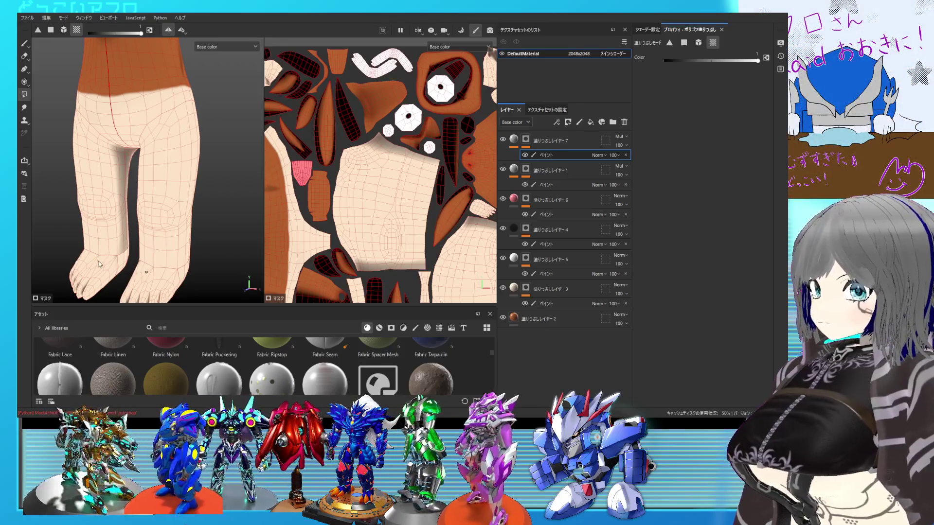
scroll(140, 266, "down", 2)
mouse_move(199, 260)
left_mouse_down()
mouse_move(80, 174)
mouse_move(69, 144)
left_mouse_up()
scroll(158, 194, "up", 2)
mouse_move(159, 195)
left_mouse_down("alt")
mouse_move(183, 223)
mouse_move(156, 200)
mouse_move(128, 229)
mouse_move(184, 221)
mouse_move(224, 229)
mouse_move(171, 261)
mouse_move(138, 265)
mouse_move(52, 233)
left_mouse_up("alt")
mouse_move(127, 266)
left_mouse_down("alt")
mouse_move(146, 225)
mouse_move(224, 268)
mouse_move(218, 248)
left_mouse_up("alt")
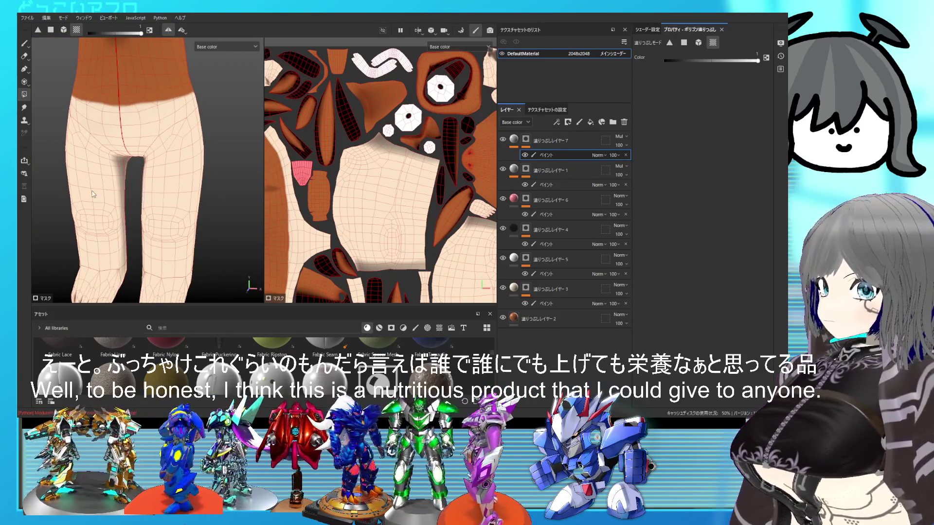
left_click(24, 43)
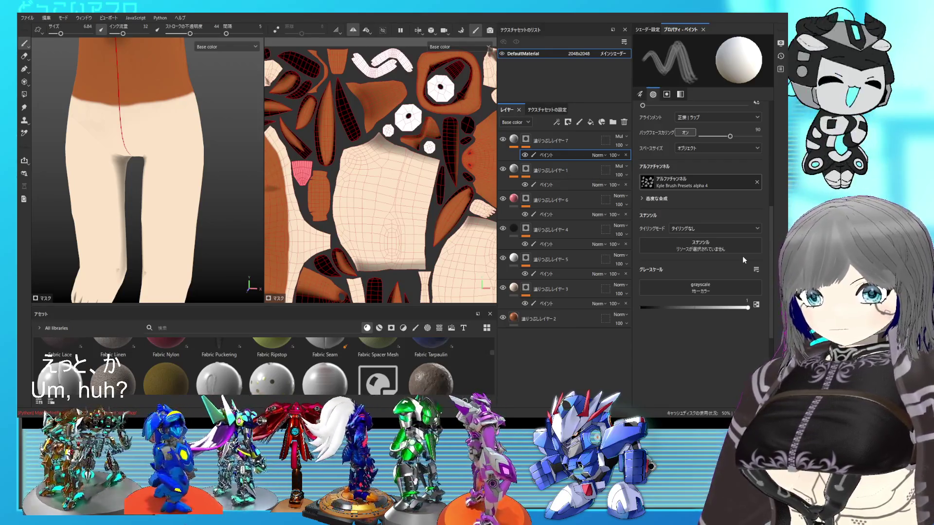
Set the brush alpha to Shape with ink flow 100 and size 10.99
key("ctrl+z")
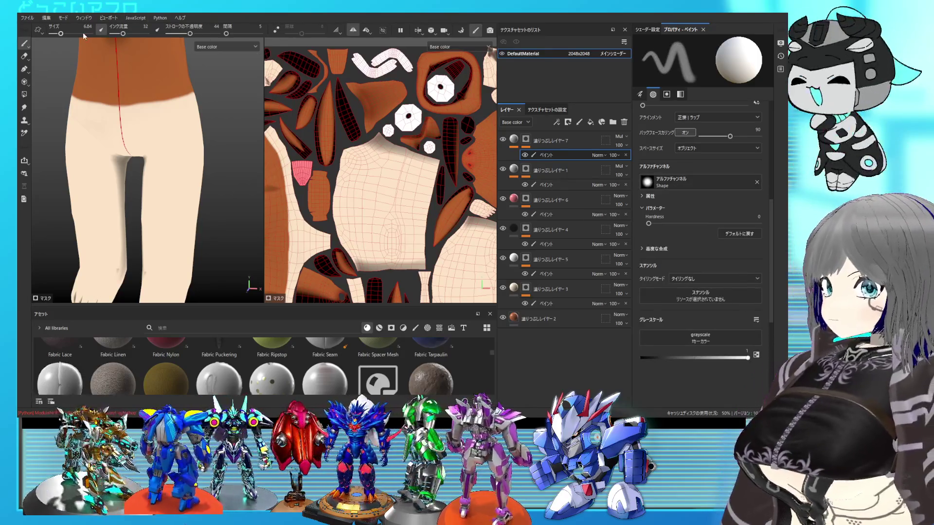
left_click_drag(121, 33, 164, 37)
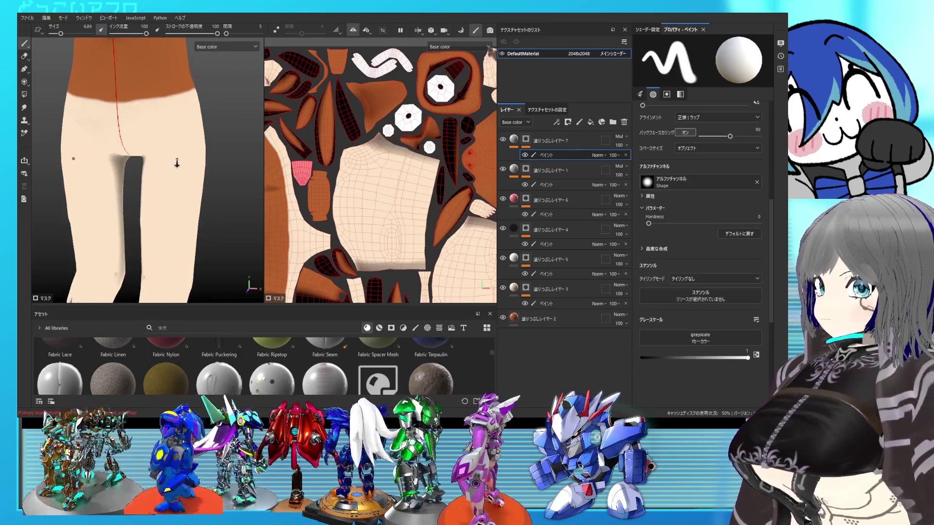
right_click_drag(165, 167, 180, 146, "ctrl")
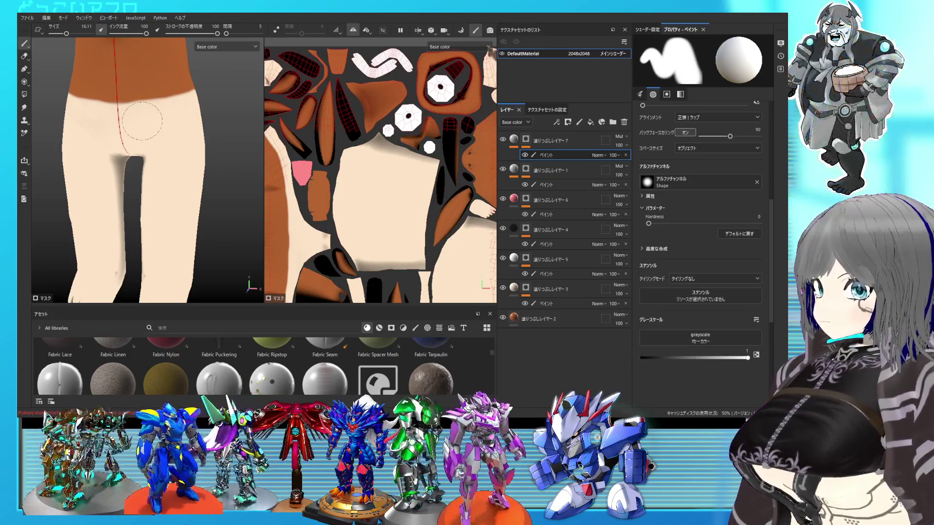
mouse_move(149, 155)
left_mouse_down("alt")
mouse_move(143, 149)
mouse_move(122, 201)
left_mouse_up("alt")
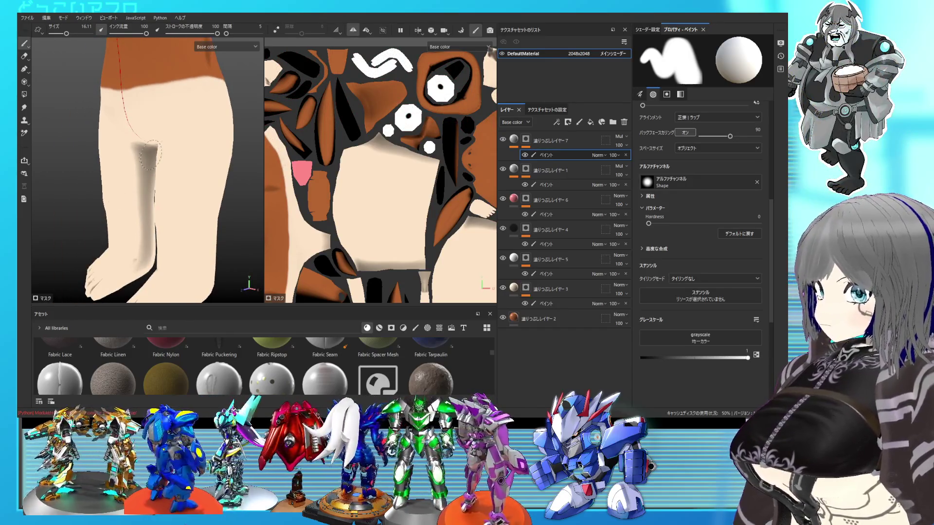
left_click_drag(207, 101, 152, 113, "alt")
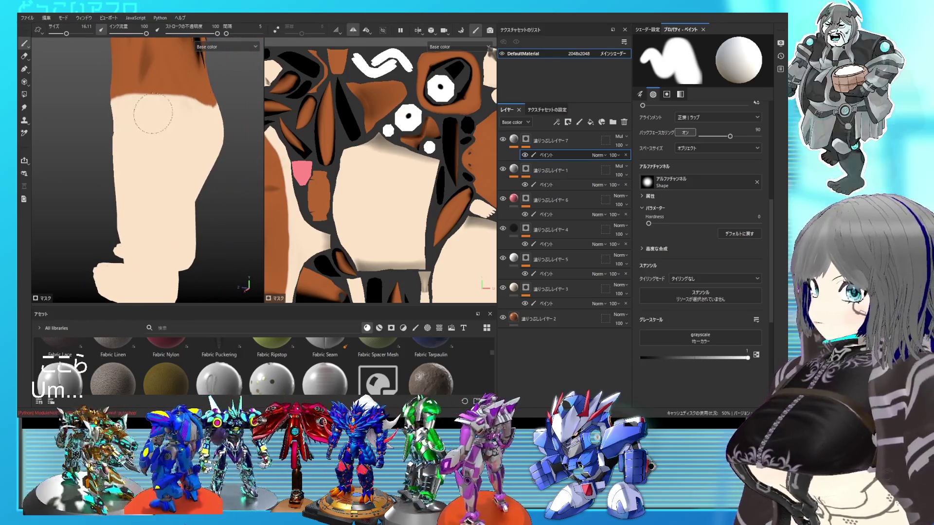
Hide the fill layers, including the orange and skin-tone ones, to inspect the bare white model's legs
left_click(503, 168)
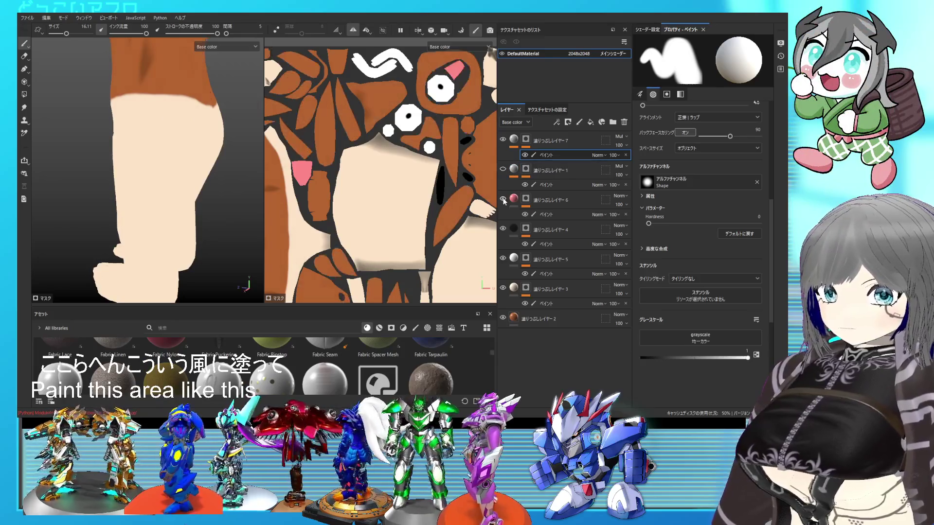
left_click(503, 228)
left_click(503, 287)
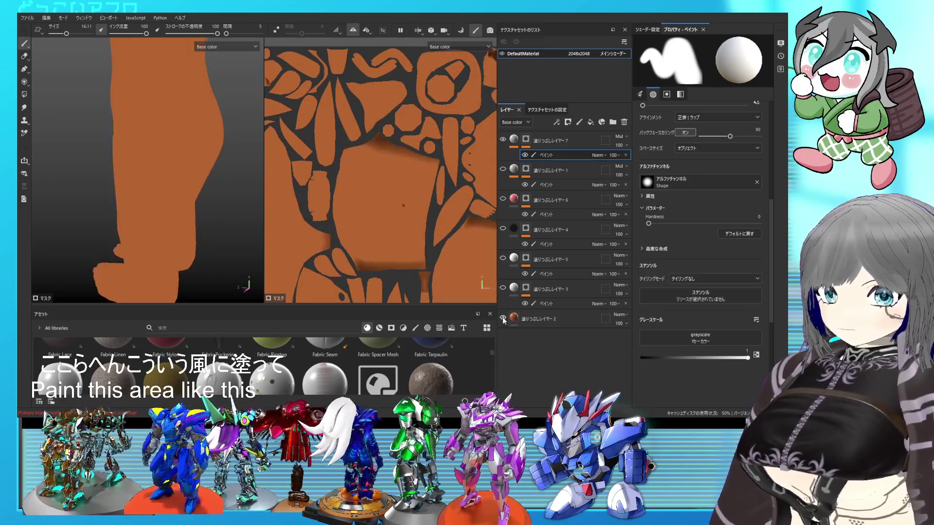
left_click(503, 317)
mouse_move(185, 168)
left_mouse_down("alt")
mouse_move(122, 151)
mouse_move(192, 168)
left_mouse_up("alt")
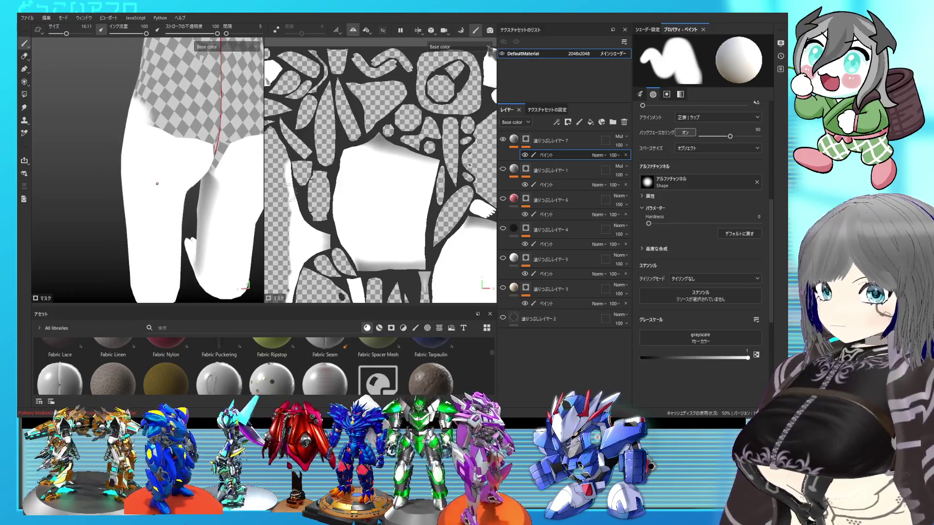
left_click(504, 320)
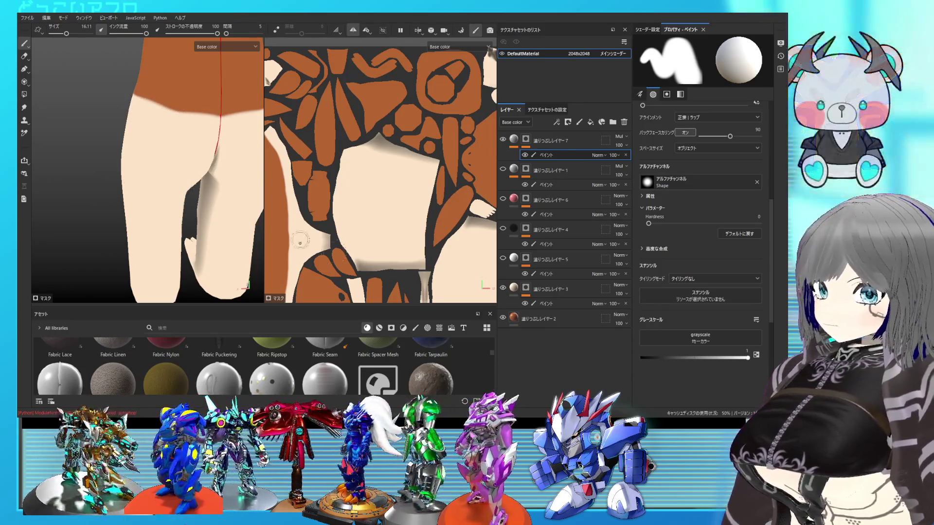
left_click(503, 288)
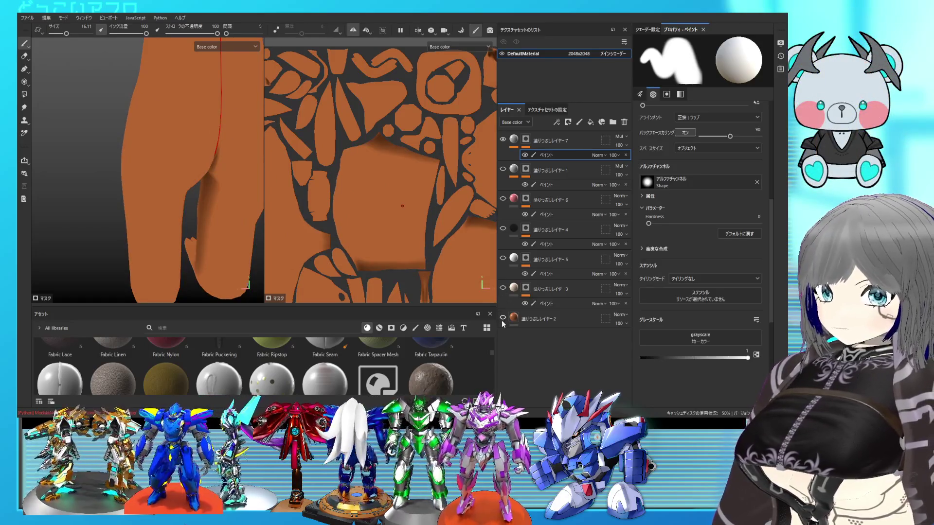
left_click(503, 319)
mouse_move(184, 194)
left_mouse_down("alt")
mouse_move(90, 148)
mouse_move(154, 122)
left_mouse_up("alt")
mouse_move(177, 202)
left_mouse_down("alt")
mouse_move(188, 192)
mouse_move(140, 188)
mouse_move(190, 163)
mouse_move(159, 225)
mouse_move(136, 177)
mouse_move(149, 215)
left_mouse_up("alt")
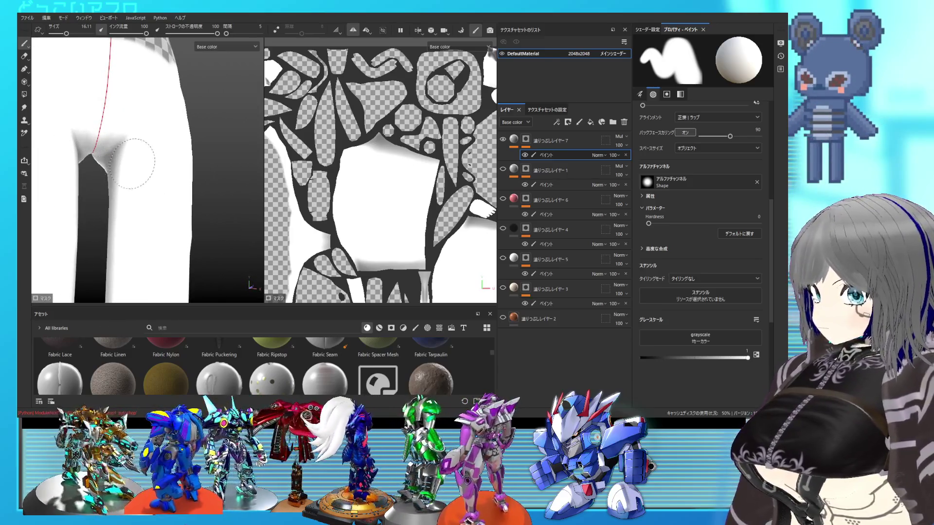
mouse_move(122, 178)
left_mouse_down("alt")
mouse_move(93, 187)
mouse_move(142, 179)
mouse_move(138, 202)
mouse_move(188, 156)
mouse_move(159, 156)
left_mouse_up("alt")
middle_click_drag(159, 156, 128, 148, "alt")
mouse_move(126, 137)
left_mouse_down("alt")
mouse_move(146, 135)
mouse_move(125, 130)
mouse_move(152, 146)
mouse_move(108, 137)
left_mouse_up("alt")
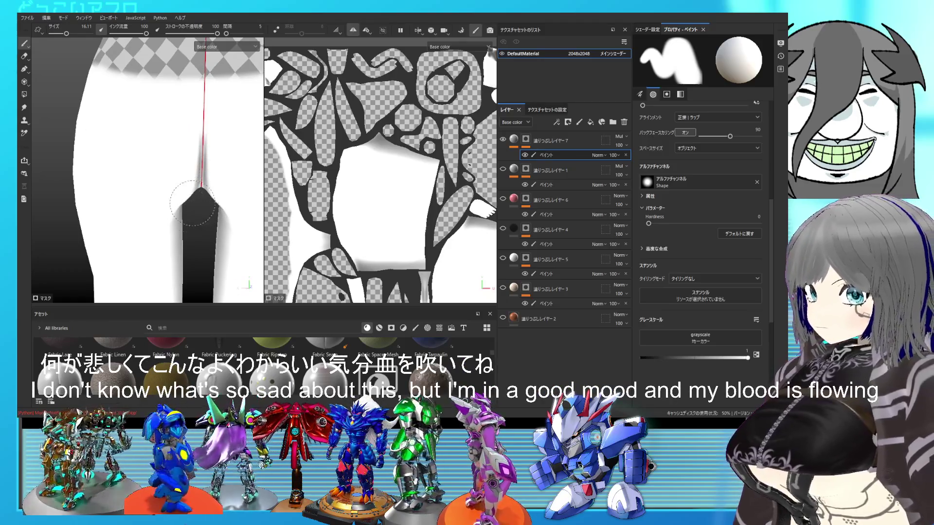
Show the orange, skin-tone, white and black-shape fill layers again
left_click(504, 317)
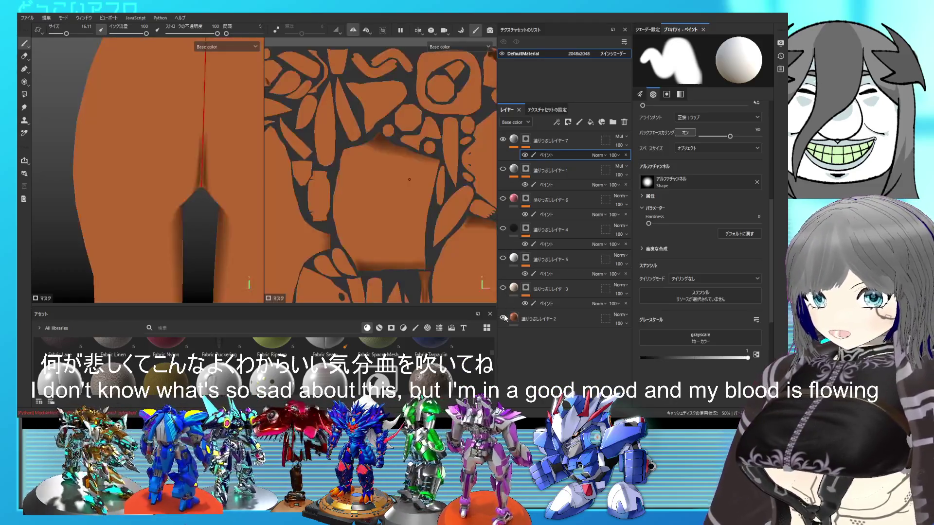
left_click(503, 288)
left_click(503, 259)
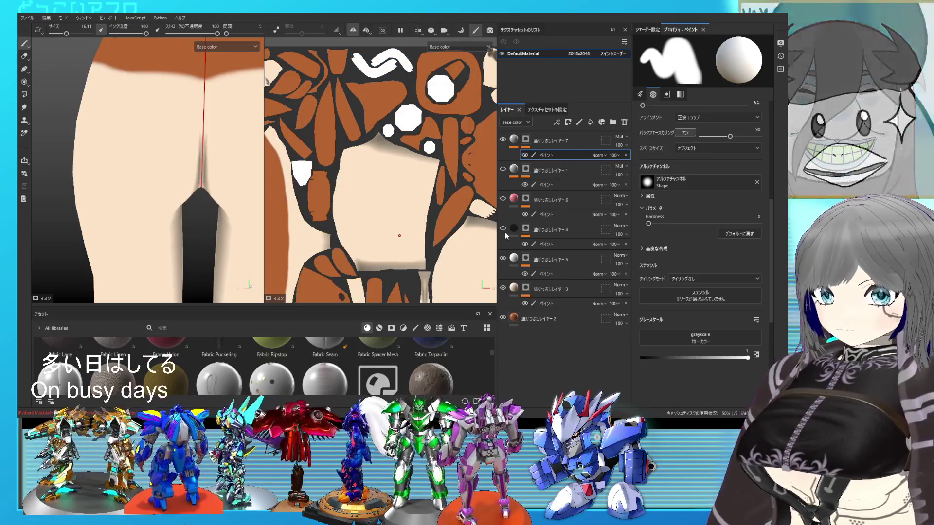
left_click(503, 229)
left_click(503, 169)
mouse_move(161, 156)
left_mouse_down("alt")
mouse_move(141, 177)
mouse_move(250, 237)
mouse_move(291, 248)
left_mouse_up("alt")
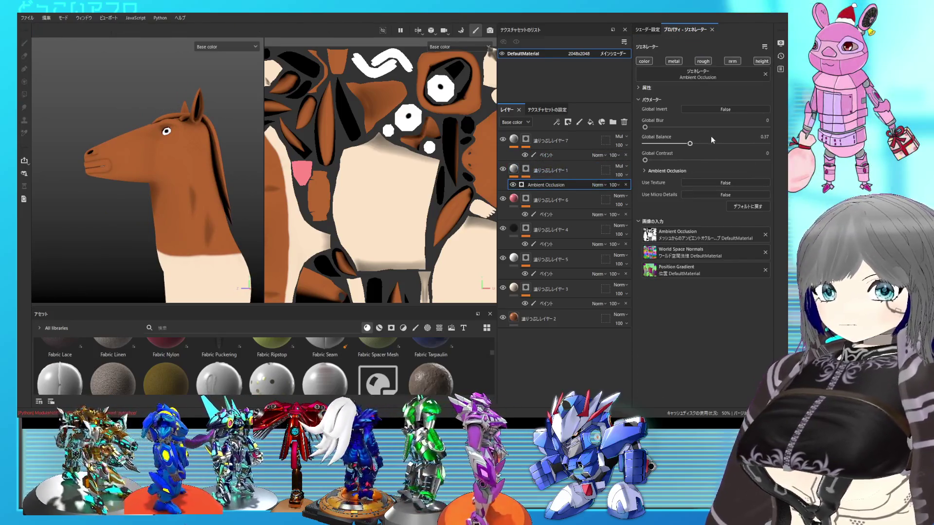
Drag Global Balance down to 0.29 and orbit to check the lighter shading on the head
left_click_drag(691, 143, 675, 147)
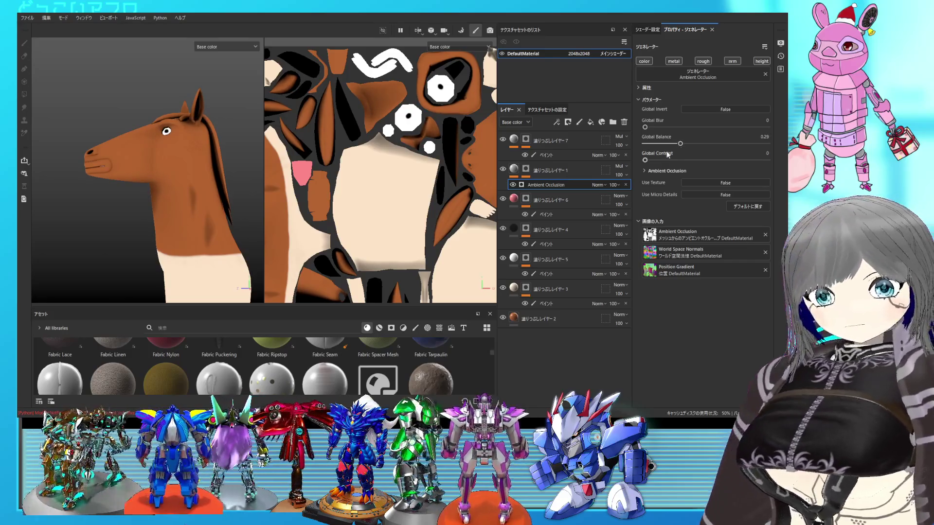
mouse_move(194, 170)
left_mouse_down("alt")
mouse_move(274, 173)
mouse_move(202, 131)
mouse_move(185, 145)
mouse_move(178, 110)
mouse_move(191, 182)
left_mouse_up("alt")
scroll(192, 182, "up", 3)
left_click_drag(103, 129, 106, 145, "alt")
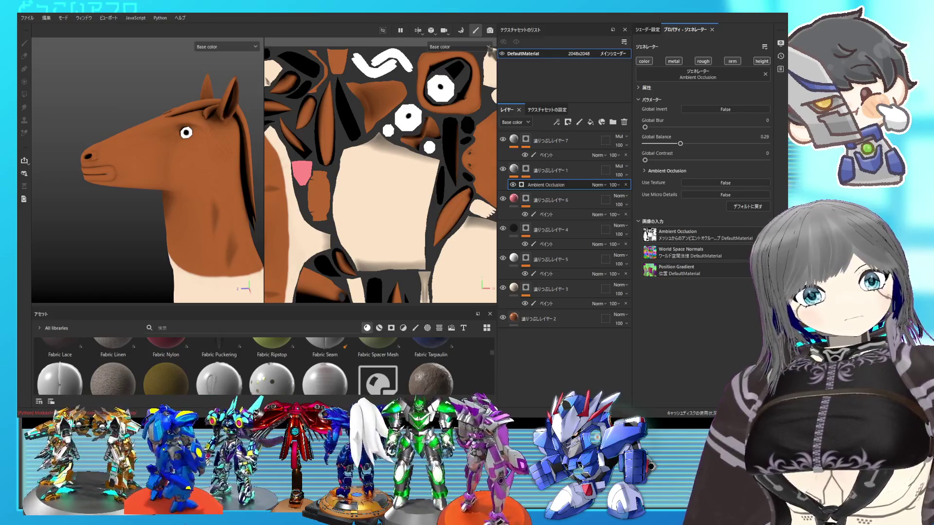
left_click_drag(146, 185, 181, 189, "alt")
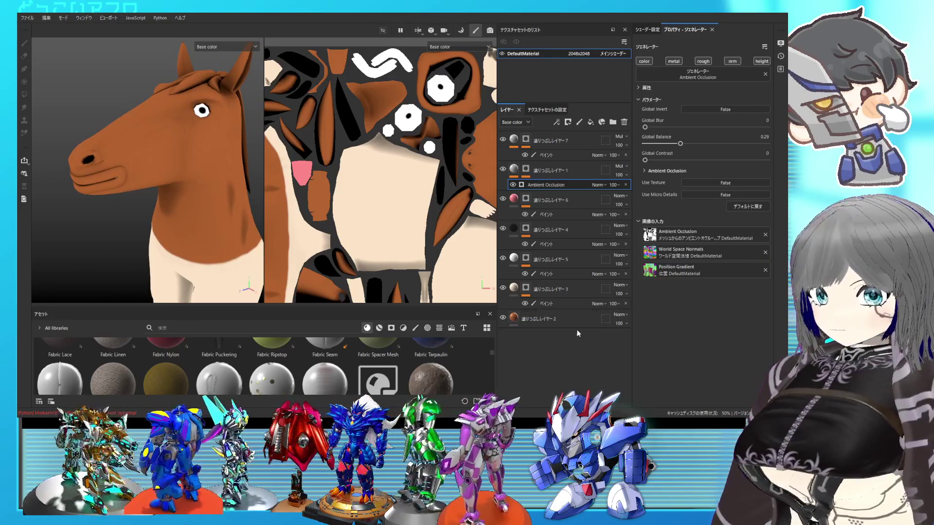
Duplicate fill layer 2 and give the copy a black mask with a Paint effect
left_click(574, 329)
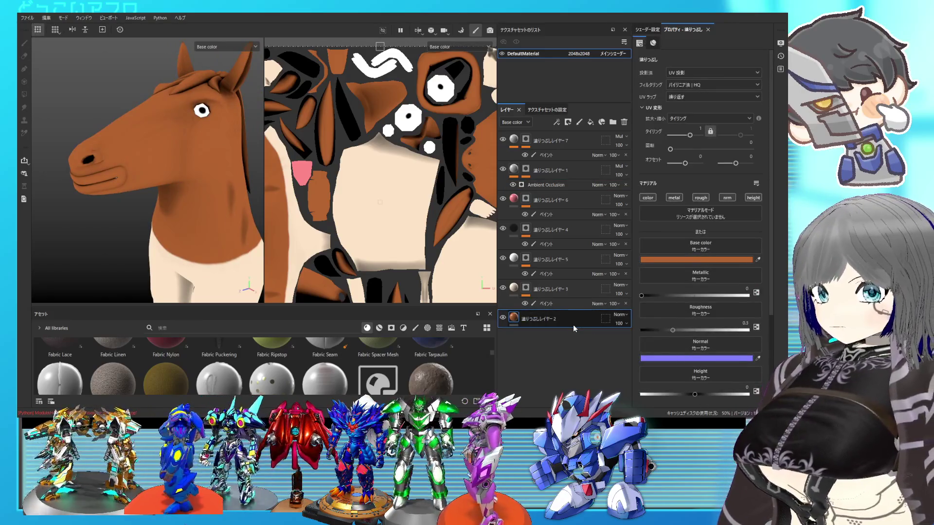
key("ctrl+d")
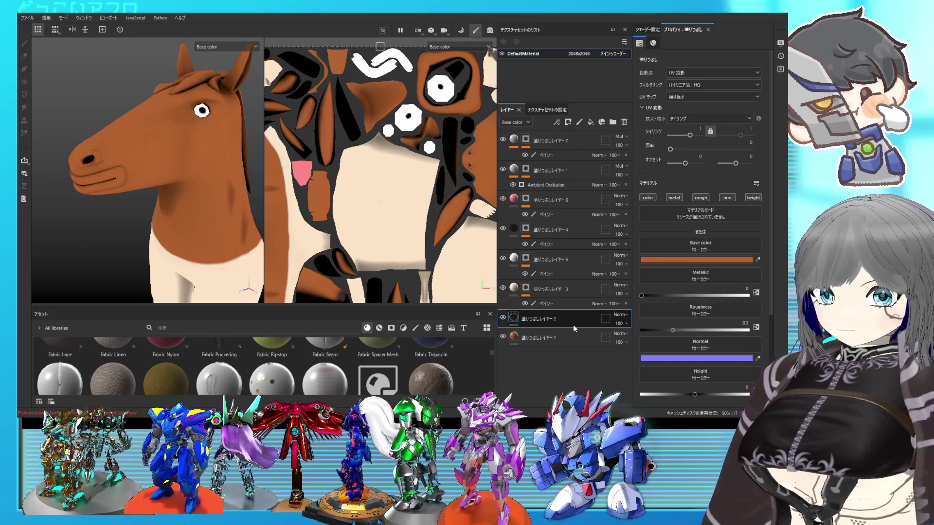
left_click(568, 122)
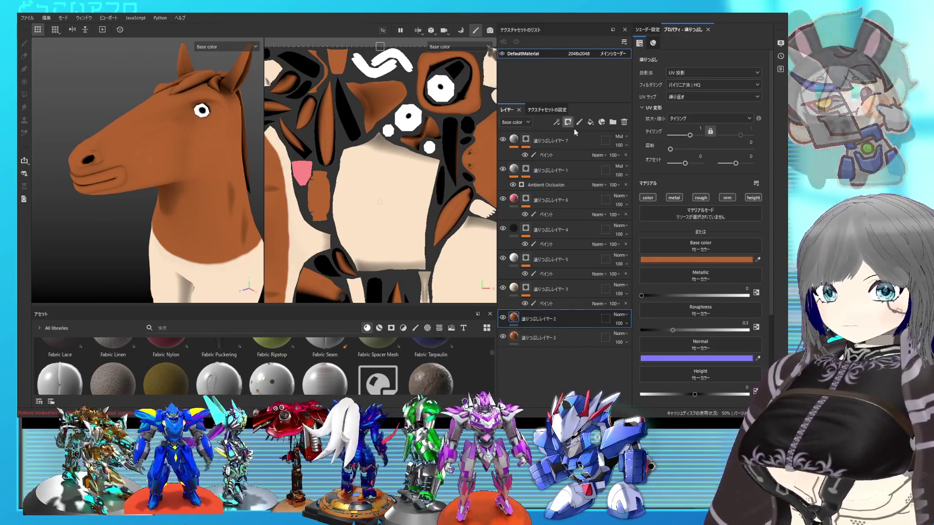
left_click(585, 142)
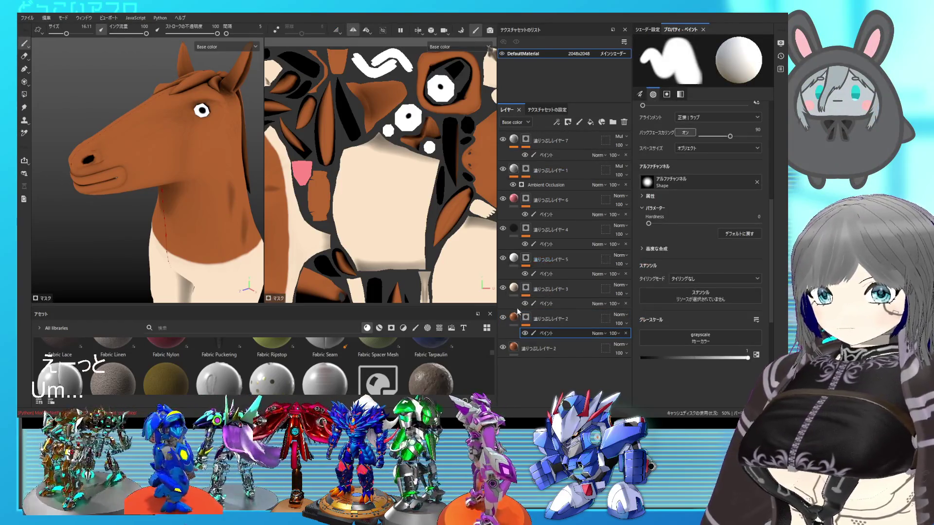
left_click(561, 314)
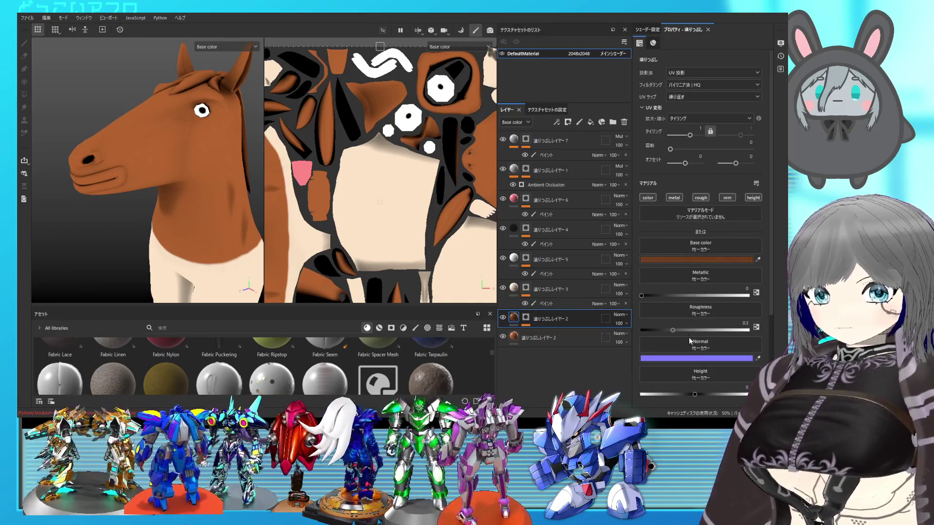
left_click(580, 122)
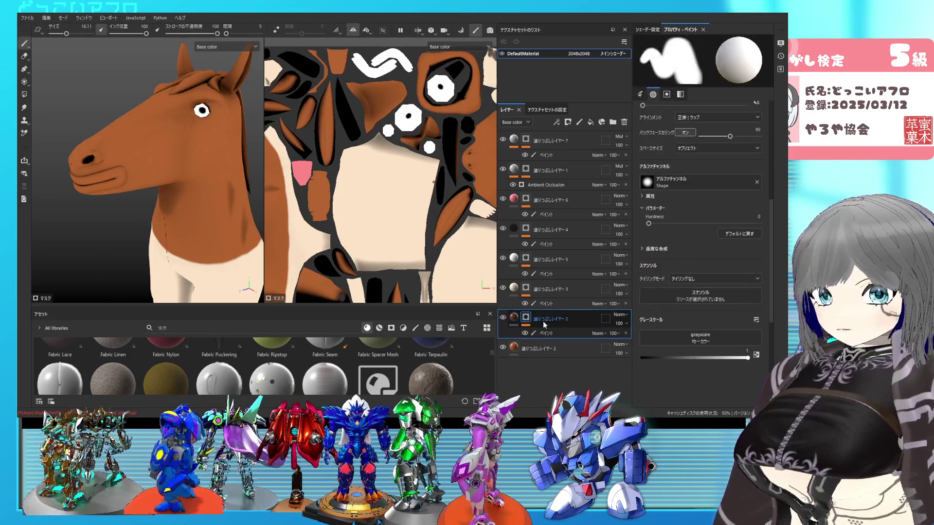
Polygon-fill the horse's lip faces dark brown on the duplicate's mask
scroll(130, 150, "up", 4)
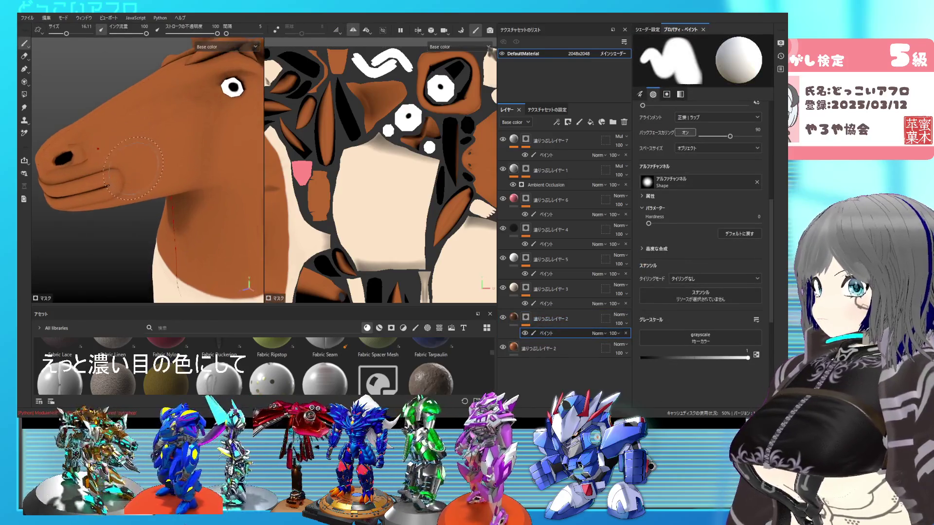
left_click(24, 94)
mouse_move(112, 55)
left_mouse_down("alt")
mouse_move(151, 162)
mouse_move(160, 179)
mouse_move(172, 171)
mouse_move(148, 167)
mouse_move(133, 141)
mouse_move(185, 170)
left_mouse_up("alt")
left_click(156, 176)
Orbit around the head and reselect the mask's paint effect in polygon-fill mode
left_click(518, 319)
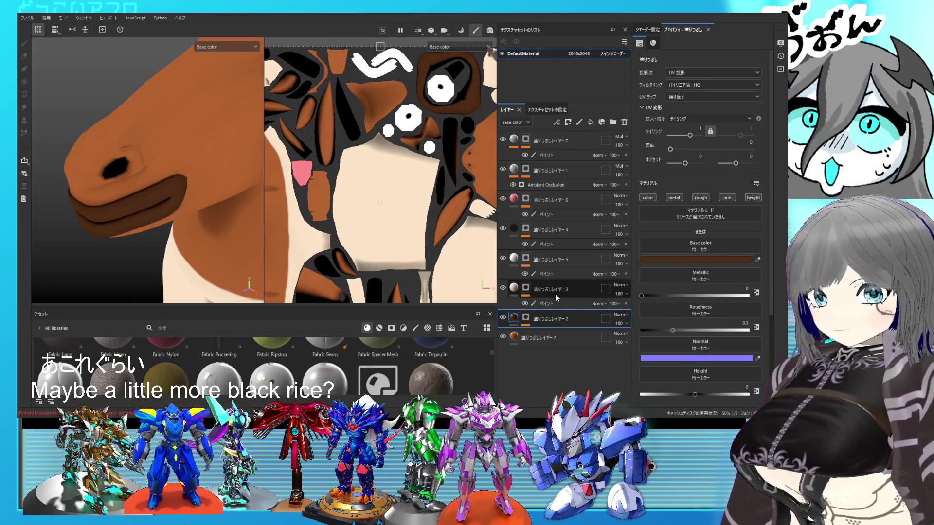
scroll(192, 190, "down", 3)
mouse_move(189, 186)
left_mouse_down("alt")
mouse_move(141, 167)
mouse_move(204, 192)
mouse_move(147, 185)
left_mouse_up("alt")
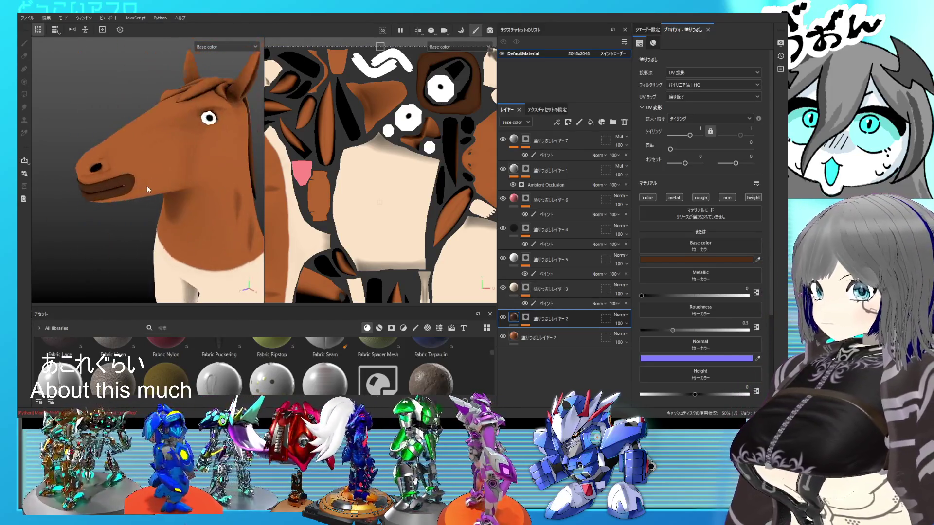
right_click_drag(147, 185, 220, 214, "alt")
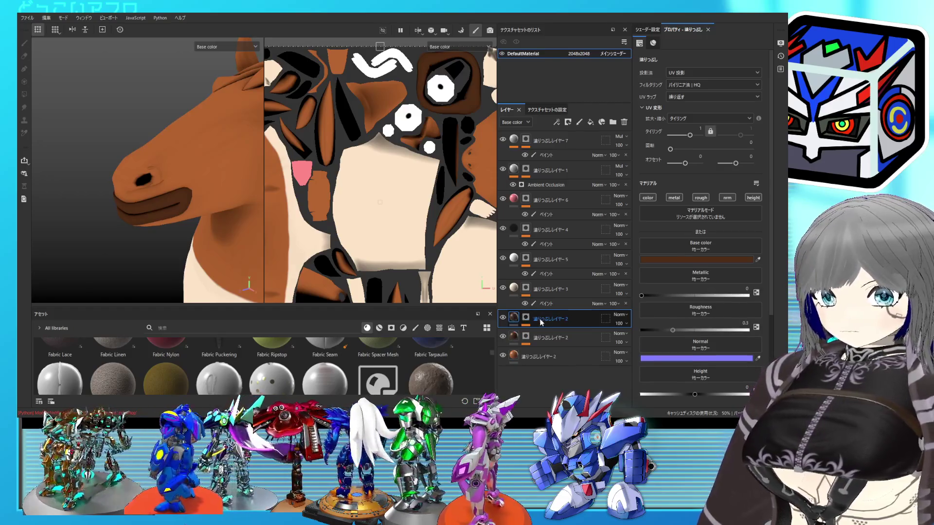
key("4")
left_click(547, 334)
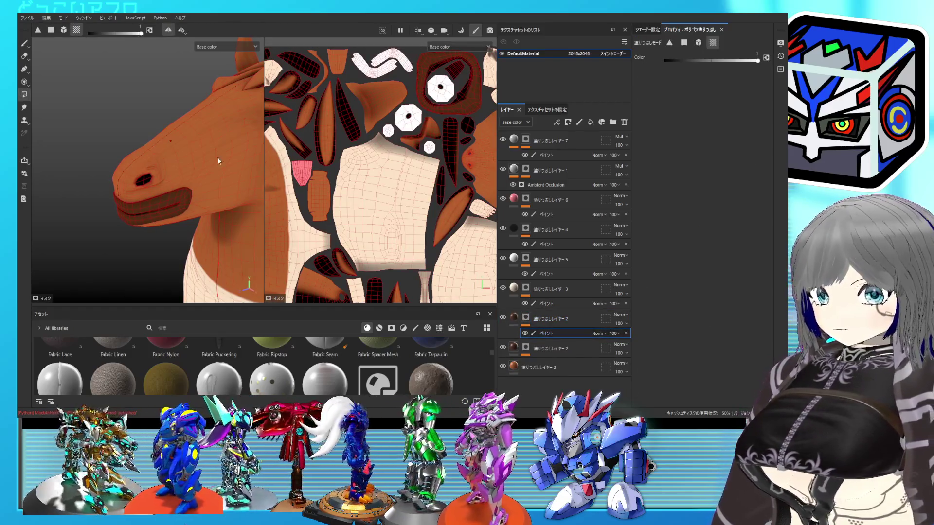
Lower the polygon fill value to about 0.38, switch to the Brush, and move the dark layer down one slot
left_click(106, 33)
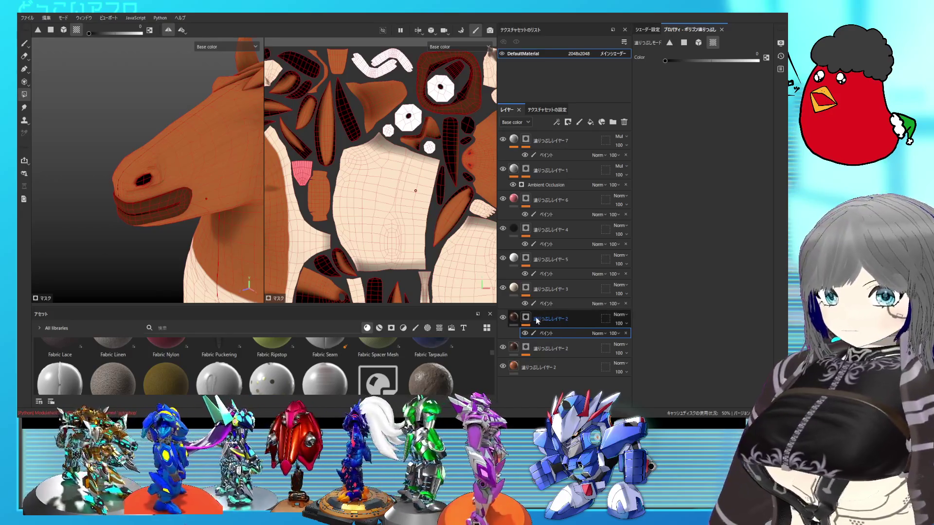
left_click(515, 319)
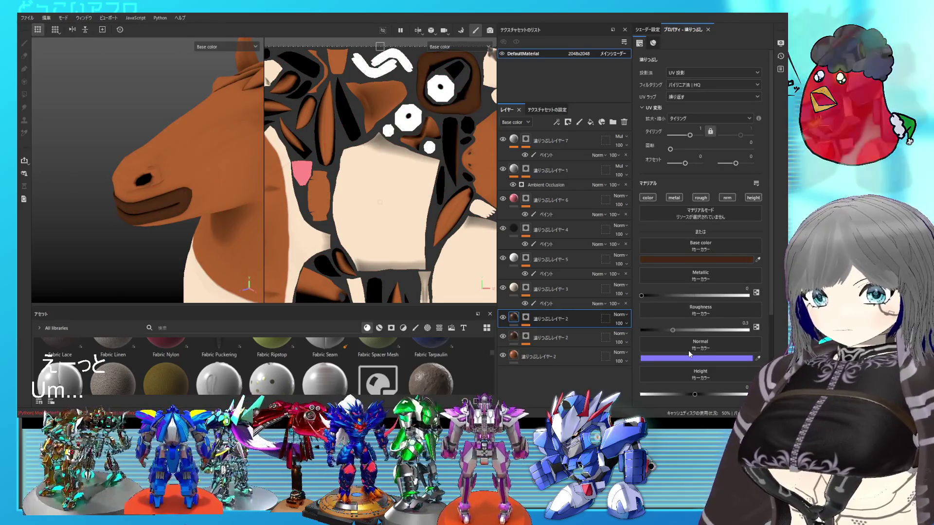
left_click(514, 317)
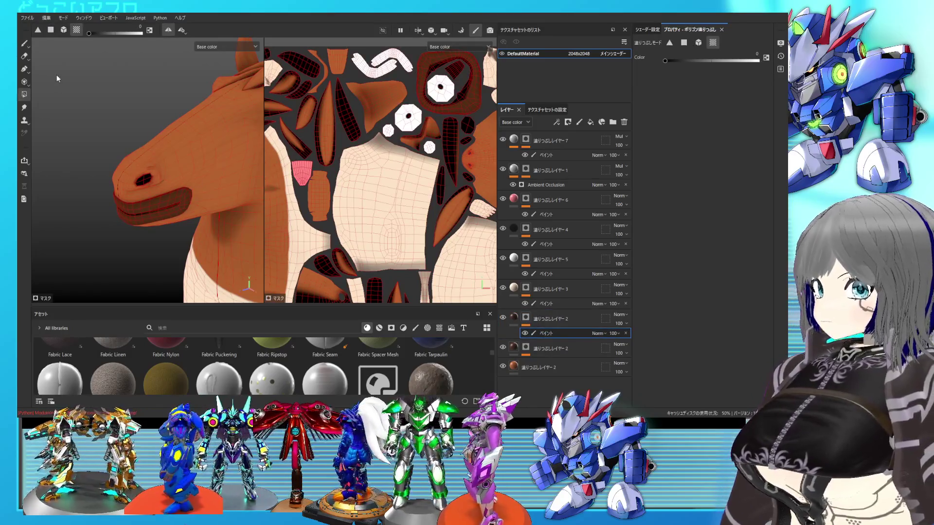
left_click(24, 44)
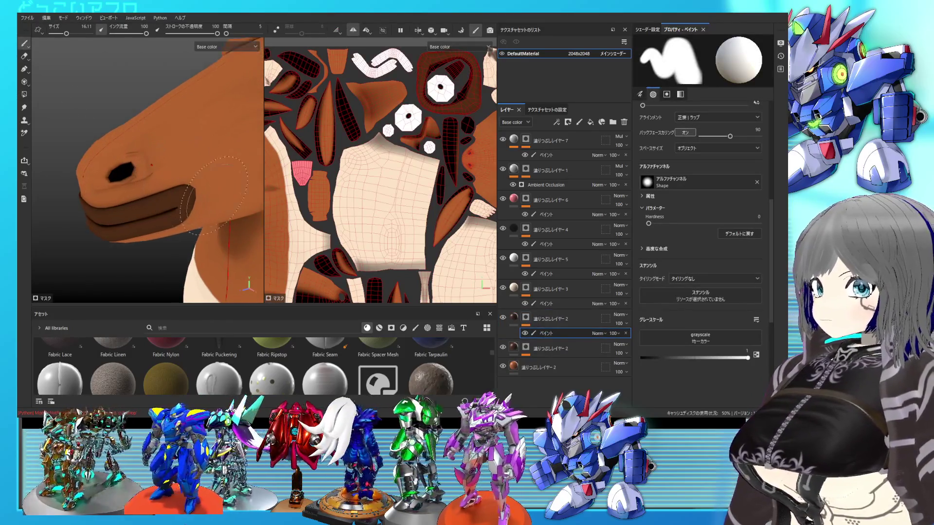
left_click_drag(550, 320, 549, 356)
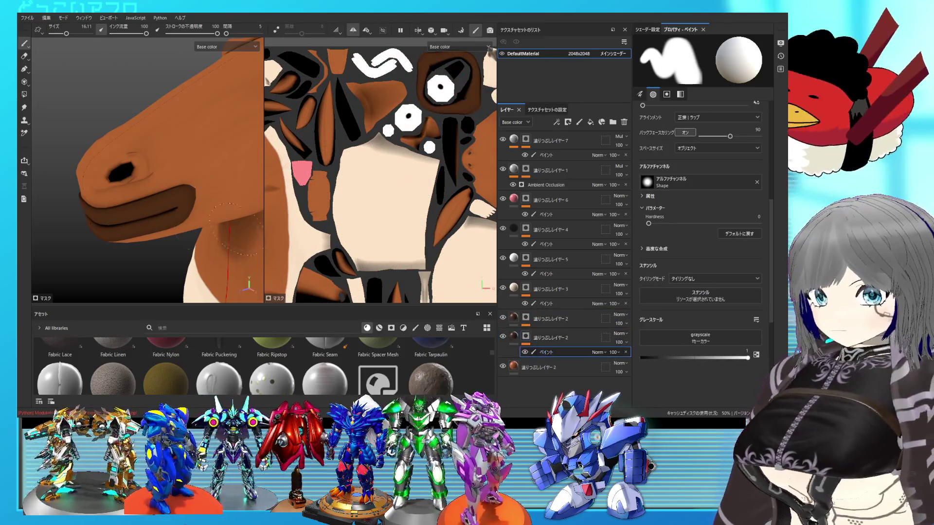
Shrink the brush to size 8.72, test a dark stroke near the nostril, and undo it
key("bracketleft")
key("bracketleft")
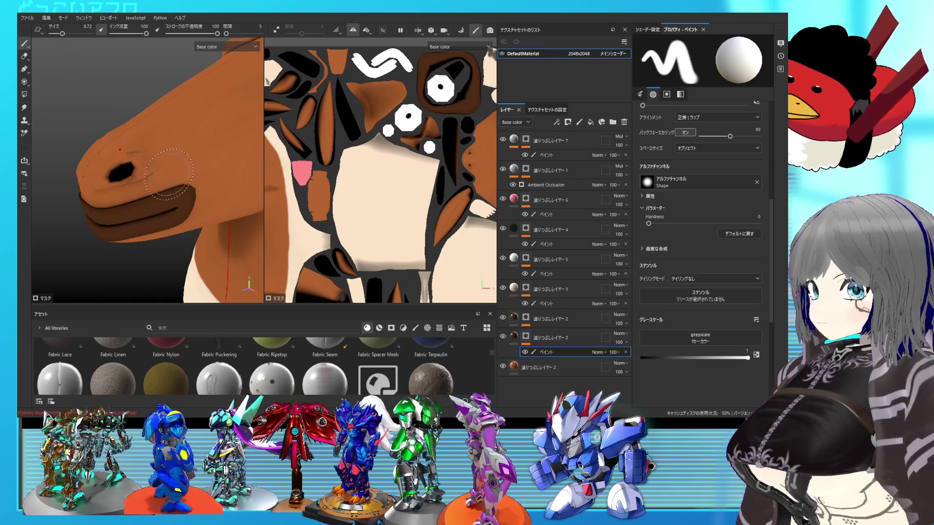
left_click(172, 174)
mouse_move(171, 173)
left_mouse_down()
mouse_move(109, 155)
mouse_move(107, 178)
mouse_move(122, 162)
left_mouse_up()
key("ctrl+z")
key("ctrl+z")
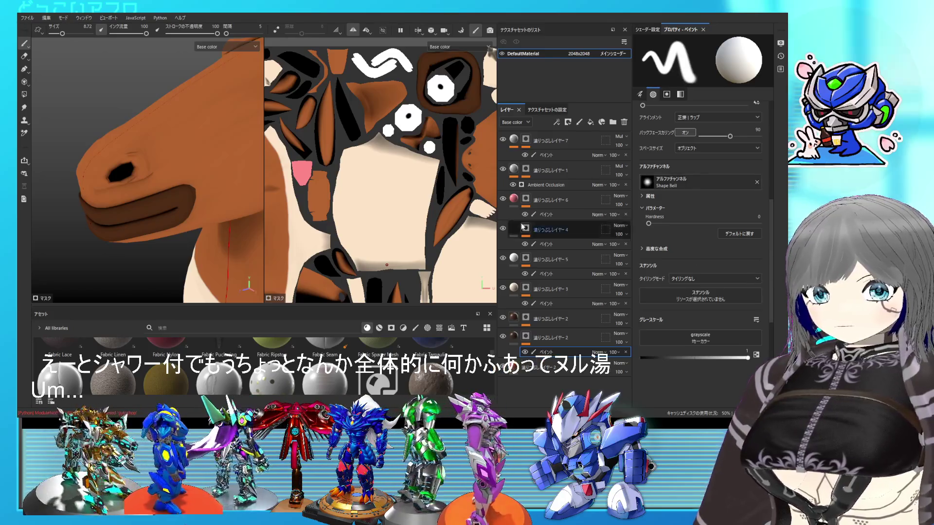
Paint soft dark brown shading from cheek to nostril and darken the snout tip
mouse_move(163, 158)
left_mouse_down()
mouse_move(107, 174)
mouse_move(129, 134)
mouse_move(95, 160)
mouse_move(90, 184)
mouse_move(92, 203)
mouse_move(124, 194)
mouse_move(177, 175)
mouse_move(165, 162)
mouse_move(175, 156)
mouse_move(161, 168)
mouse_move(172, 176)
mouse_move(159, 190)
left_mouse_up()
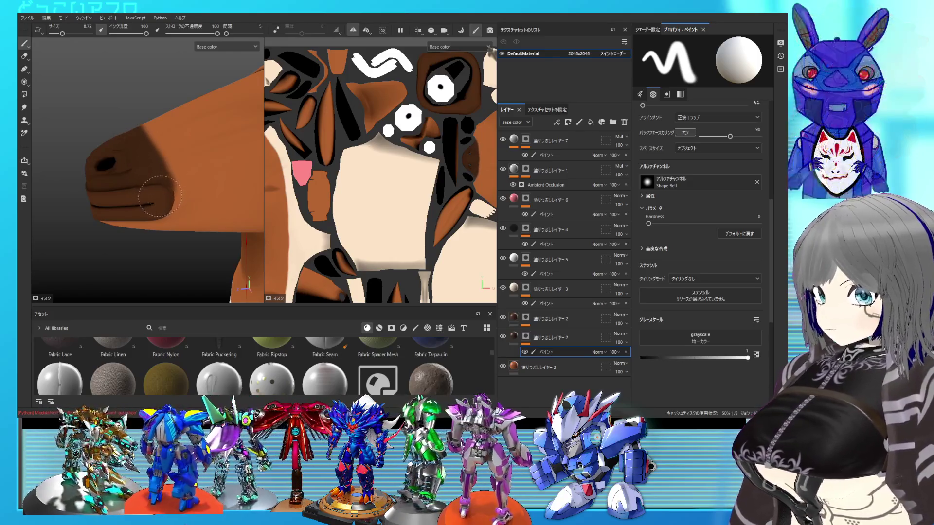
mouse_move(137, 148)
left_mouse_down("alt")
mouse_move(263, 195)
mouse_move(127, 172)
left_mouse_up("alt")
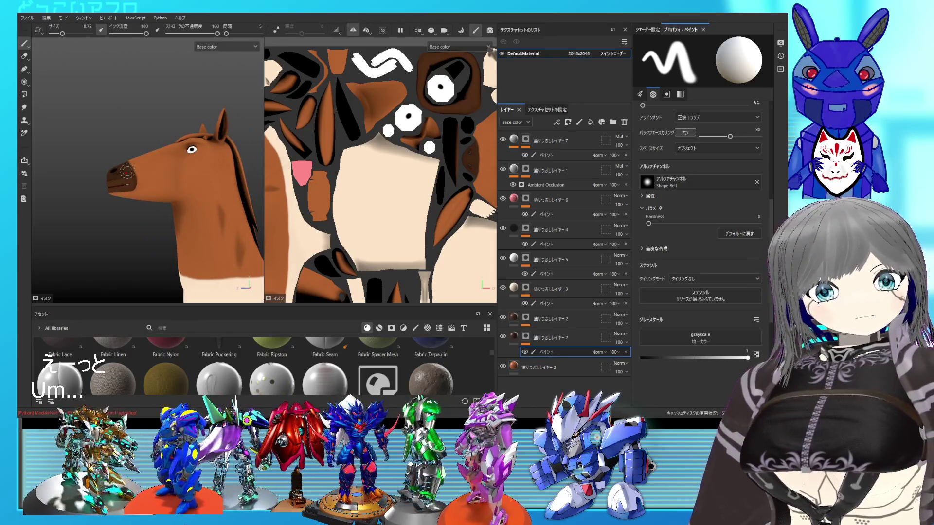
mouse_move(127, 172)
left_mouse_down("alt")
mouse_move(160, 193)
mouse_move(164, 156)
left_mouse_up("alt")
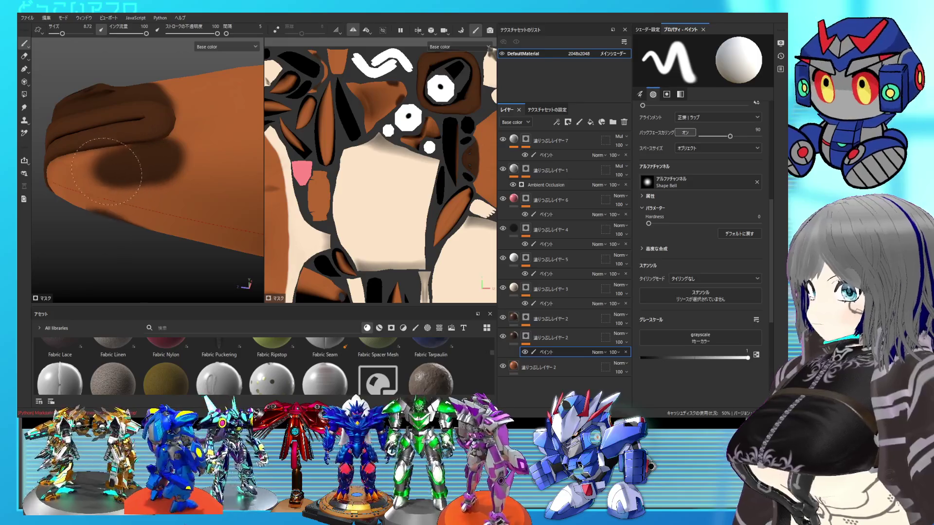
key("ctrl+z")
left_click_drag(62, 178, 60, 160)
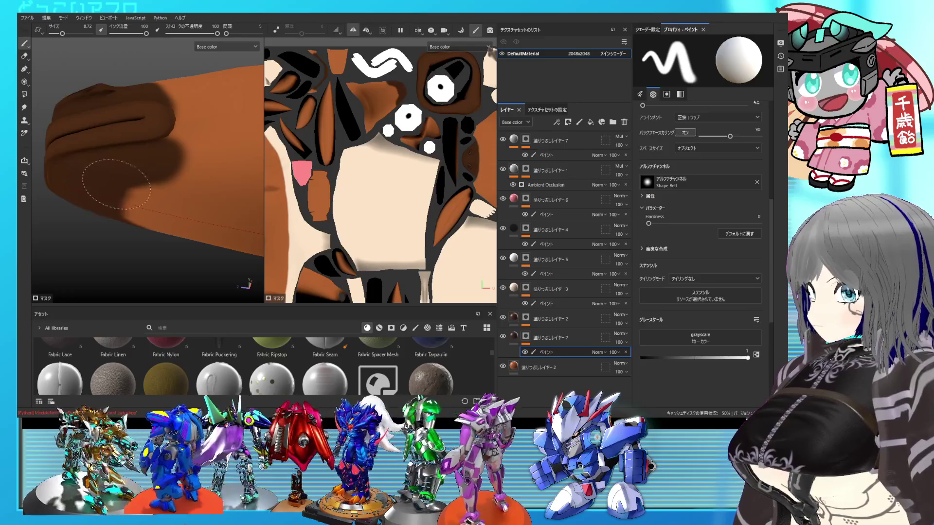
mouse_move(156, 138)
left_mouse_down("alt")
mouse_move(146, 155)
mouse_move(167, 138)
mouse_move(154, 127)
mouse_move(136, 166)
mouse_move(156, 212)
mouse_move(193, 190)
mouse_move(65, 99)
left_mouse_up("alt")
scroll(139, 166, "down", 5)
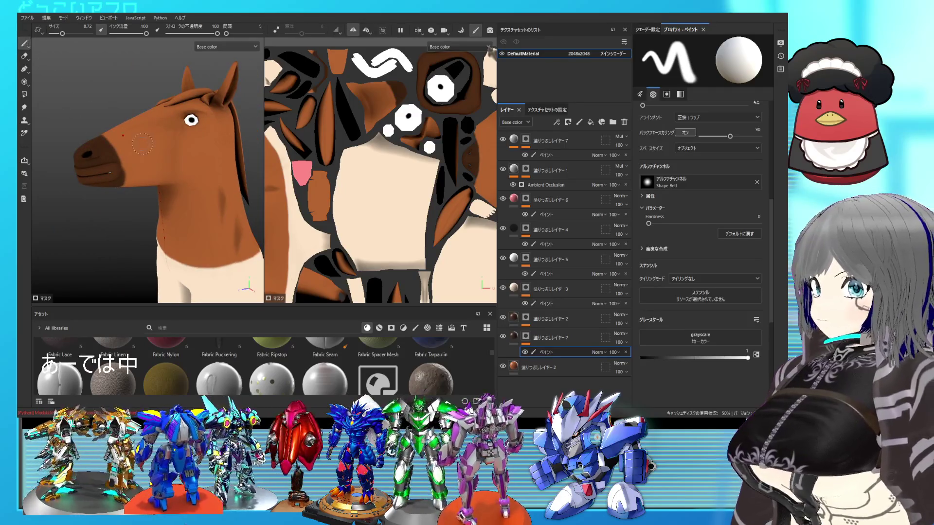
scroll(143, 134, "down", 4)
mouse_move(146, 146)
left_mouse_down("alt")
mouse_move(189, 197)
mouse_move(281, 207)
mouse_move(273, 226)
left_mouse_up("alt")
scroll(209, 200, "up", 3)
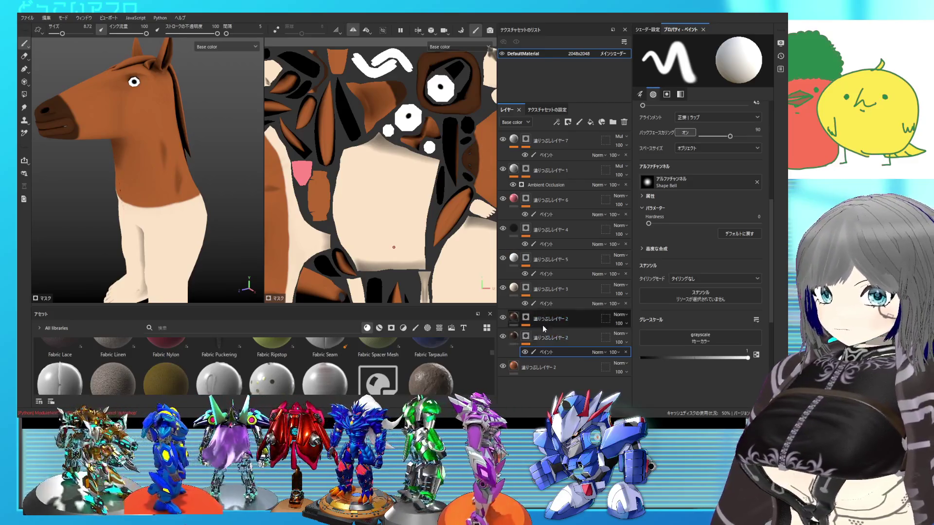
key("f")
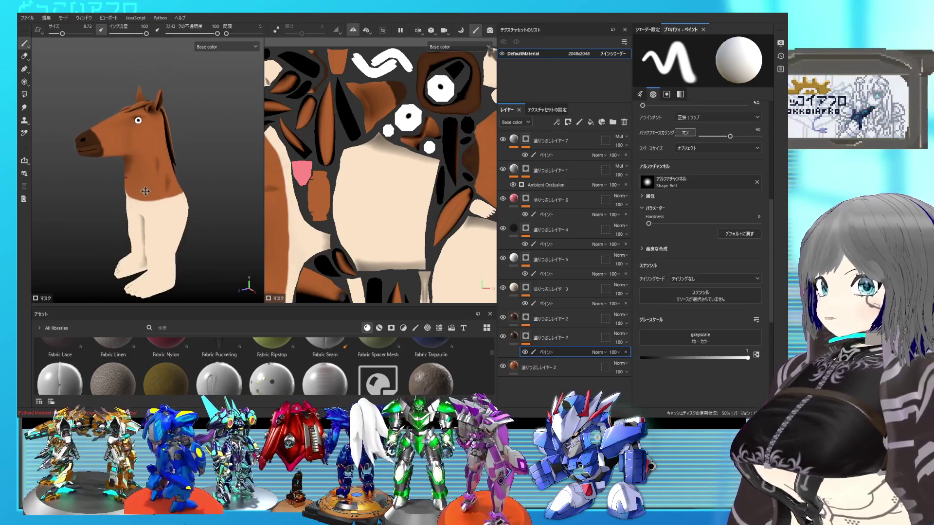
mouse_move(233, 209)
left_mouse_down("alt")
mouse_move(146, 190)
mouse_move(65, 197)
mouse_move(229, 203)
mouse_move(188, 194)
mouse_move(199, 185)
mouse_move(174, 197)
mouse_move(194, 197)
left_mouse_up("alt")
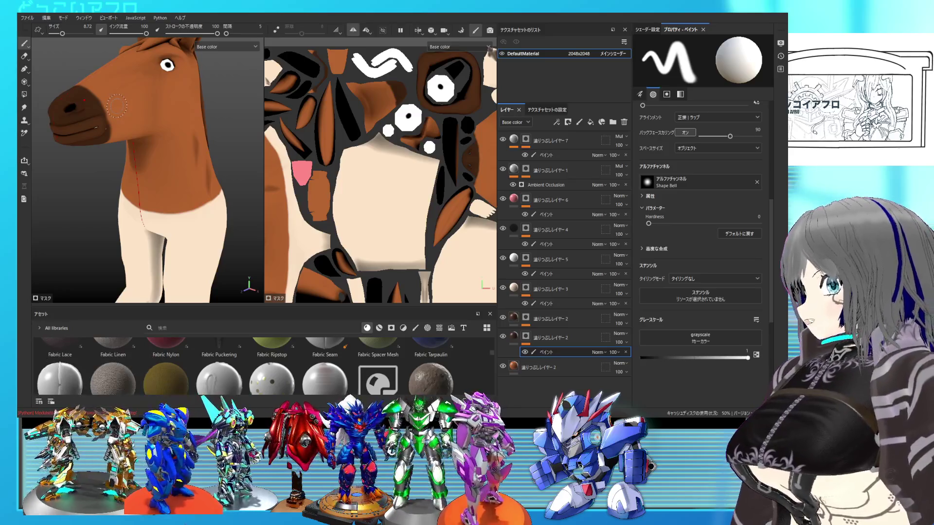
left_click_drag(162, 144, 189, 156, "alt")
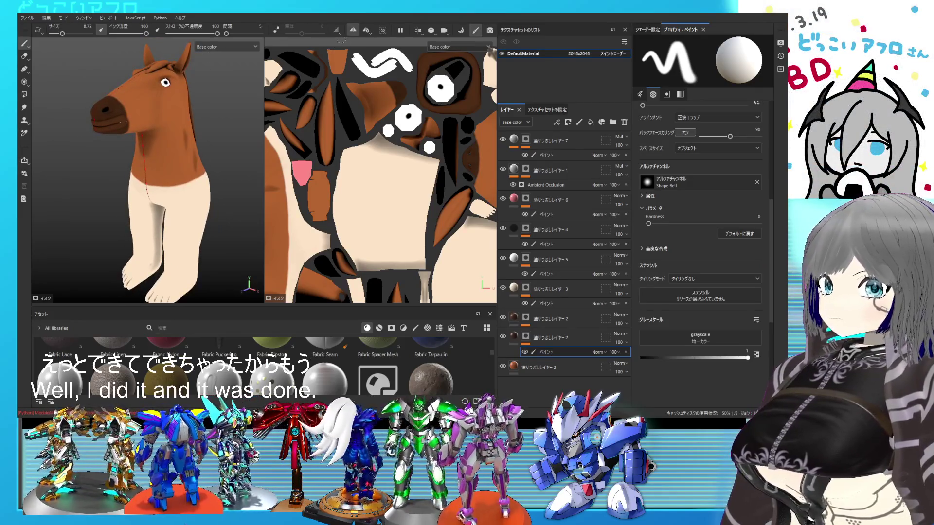
mouse_move(194, 122)
left_mouse_down("alt")
mouse_move(246, 146)
mouse_move(102, 137)
mouse_move(158, 154)
mouse_move(146, 146)
mouse_move(157, 140)
left_mouse_up("alt")
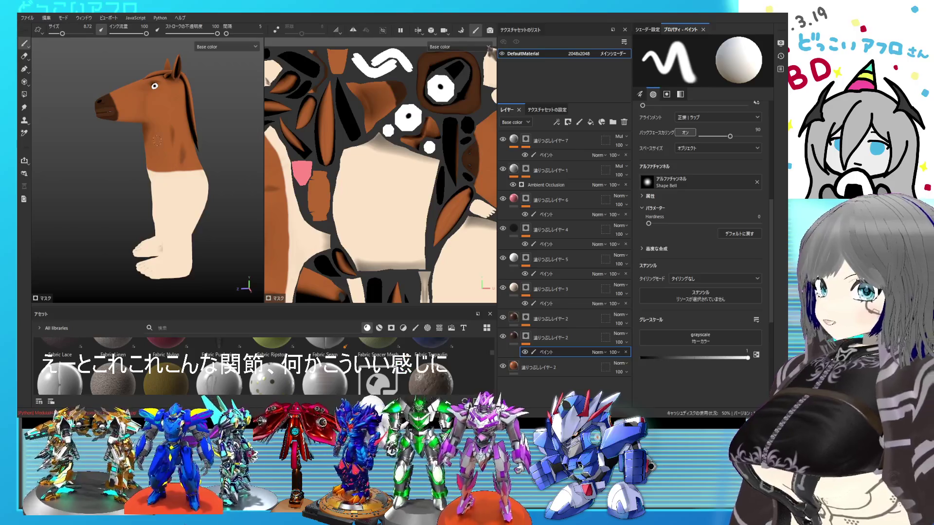
key("alt")
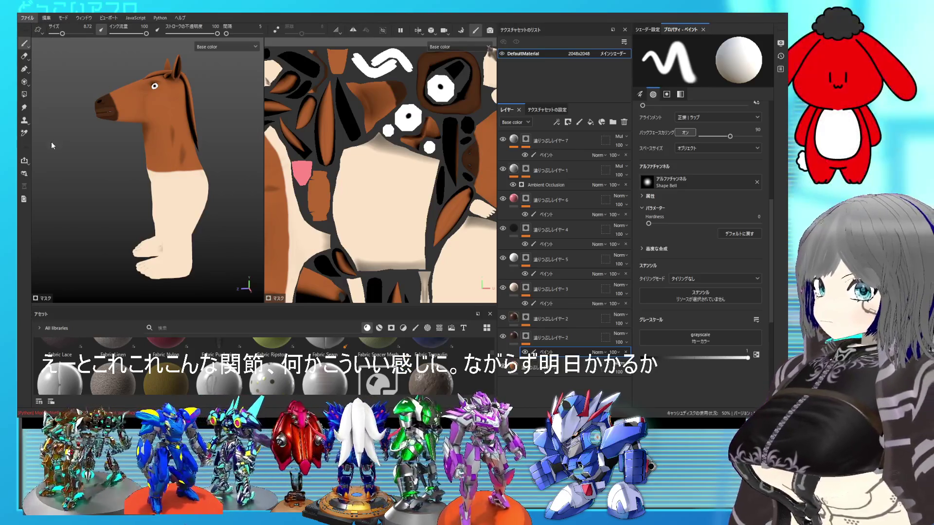
left_click(53, 145)
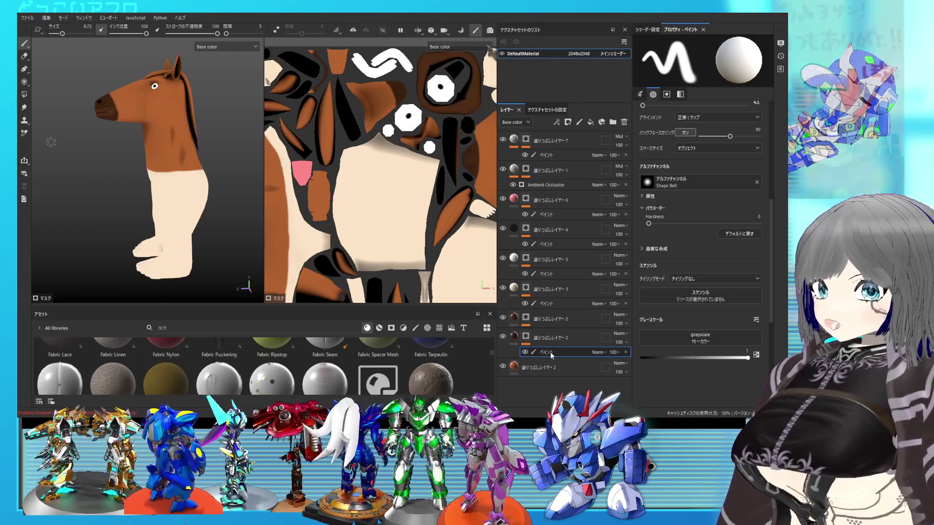
mouse_move(235, 217)
left_mouse_down("alt")
mouse_move(194, 195)
mouse_move(195, 184)
mouse_move(256, 186)
mouse_move(223, 171)
mouse_move(136, 178)
left_mouse_up("alt")
Raise the Ambient Occlusion generator's Global Balance to about 0.4 and orbit the horse to check shading
scroll(171, 182, "up", 3)
scroll(172, 181, "up", 3)
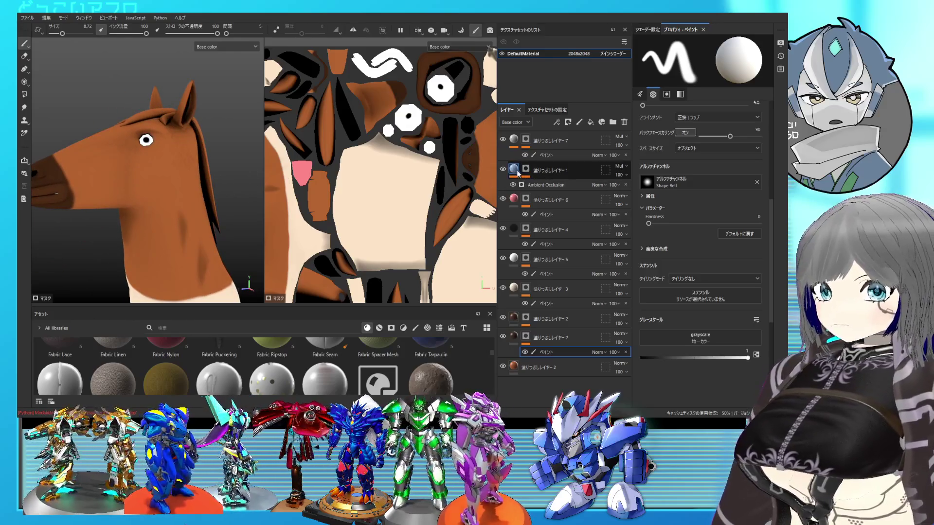
left_click(540, 185)
mouse_move(682, 144)
left_mouse_down()
mouse_move(740, 146)
mouse_move(659, 147)
mouse_move(694, 149)
left_mouse_up()
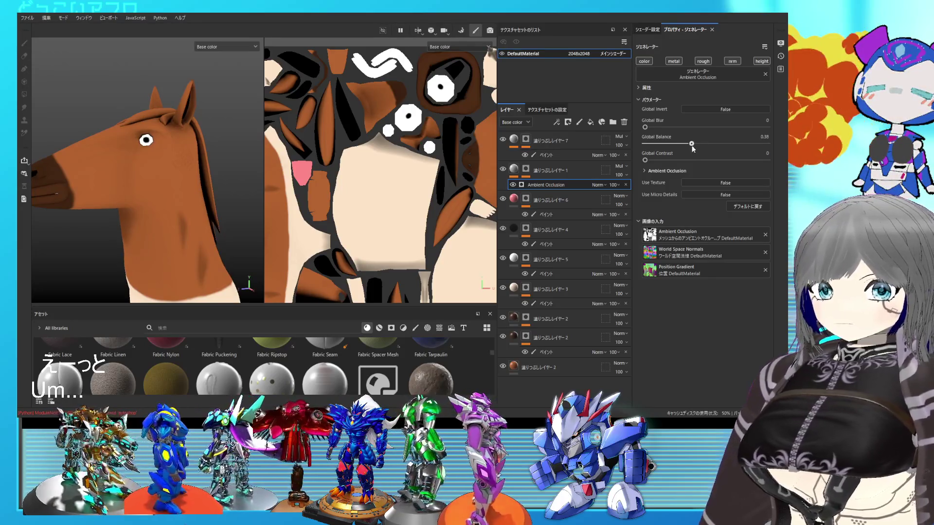
mouse_move(194, 185)
left_mouse_down("alt")
mouse_move(282, 188)
mouse_move(220, 170)
mouse_move(180, 180)
mouse_move(197, 173)
left_mouse_up("alt")
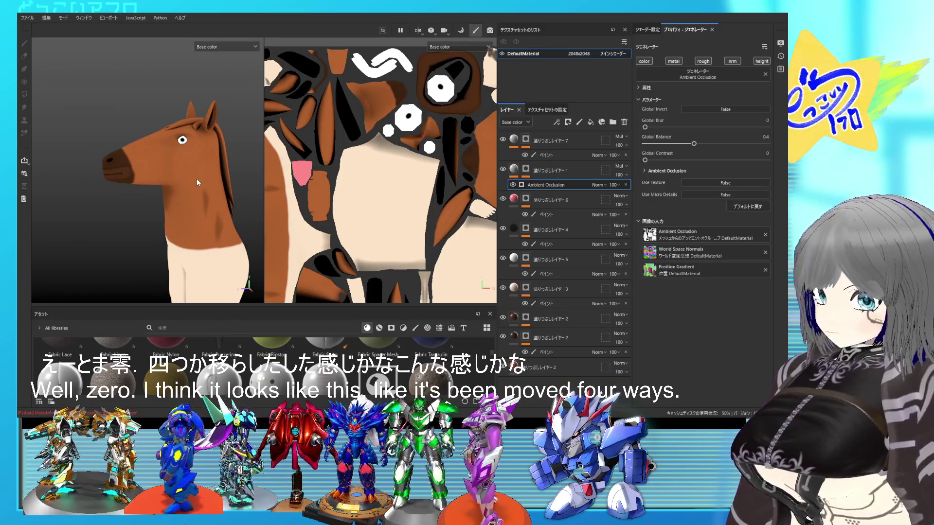
scroll(323, 214, "down", 2)
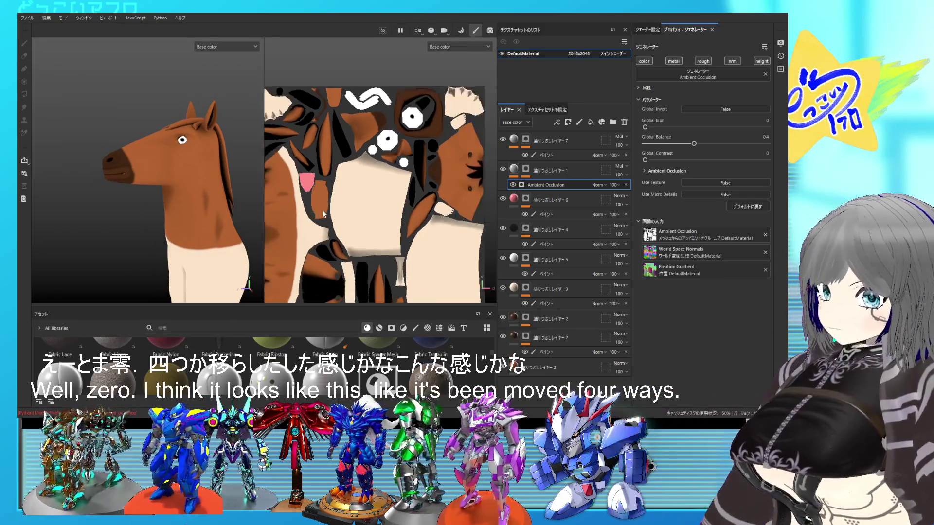
scroll(359, 194, "down", 1)
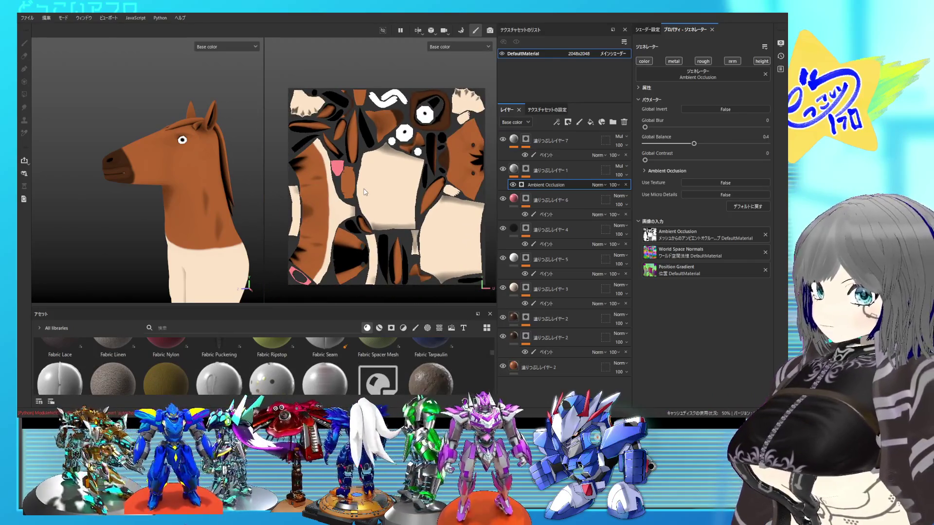
mouse_move(263, 204)
left_mouse_down("alt")
mouse_move(167, 194)
mouse_move(157, 171)
mouse_move(186, 199)
mouse_move(172, 193)
left_mouse_up("alt")
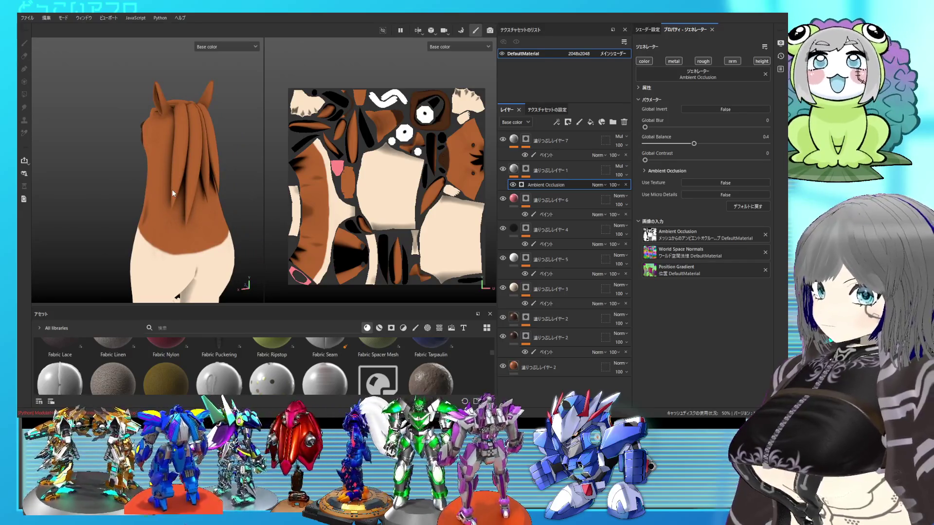
left_click_drag(173, 193, 202, 198, "alt")
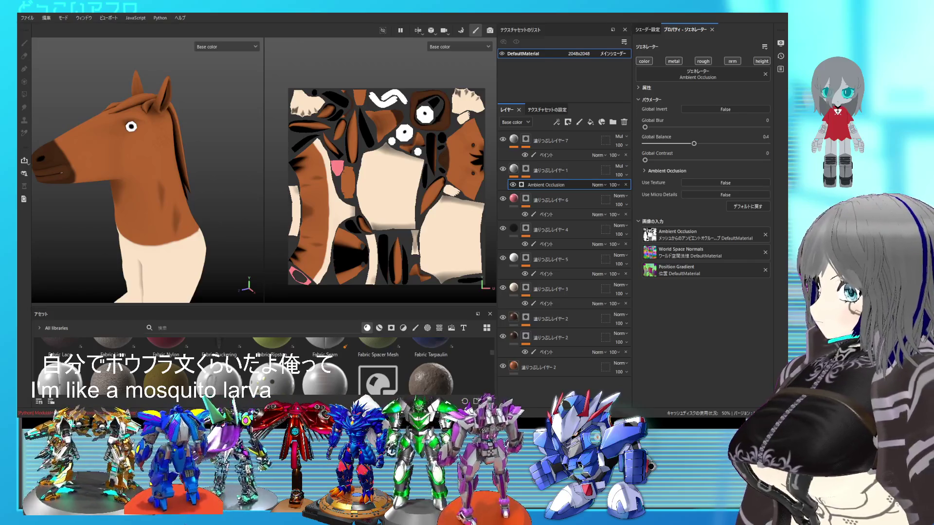
mouse_move(161, 180)
left_mouse_down("alt")
mouse_move(193, 179)
mouse_move(176, 168)
left_mouse_up("alt")
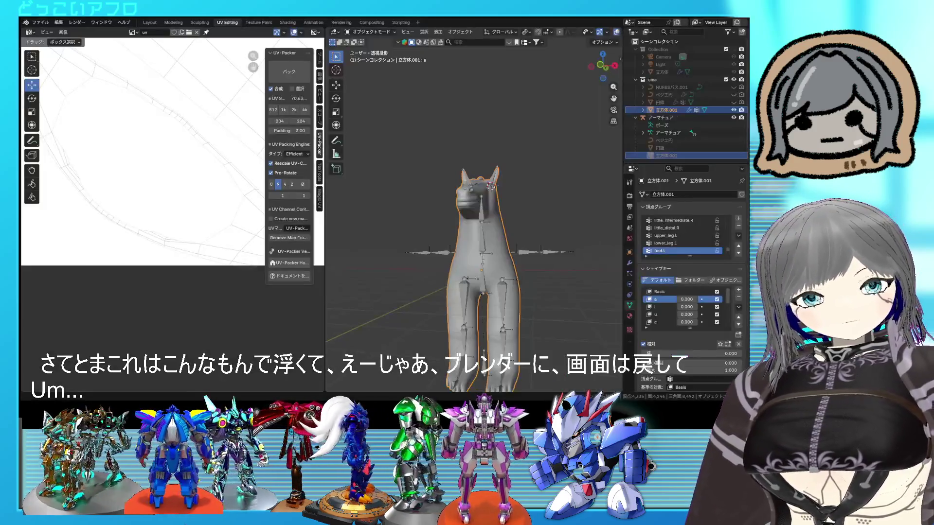
Join areas in the Shading workspace to remove the file browser
left_click(150, 23)
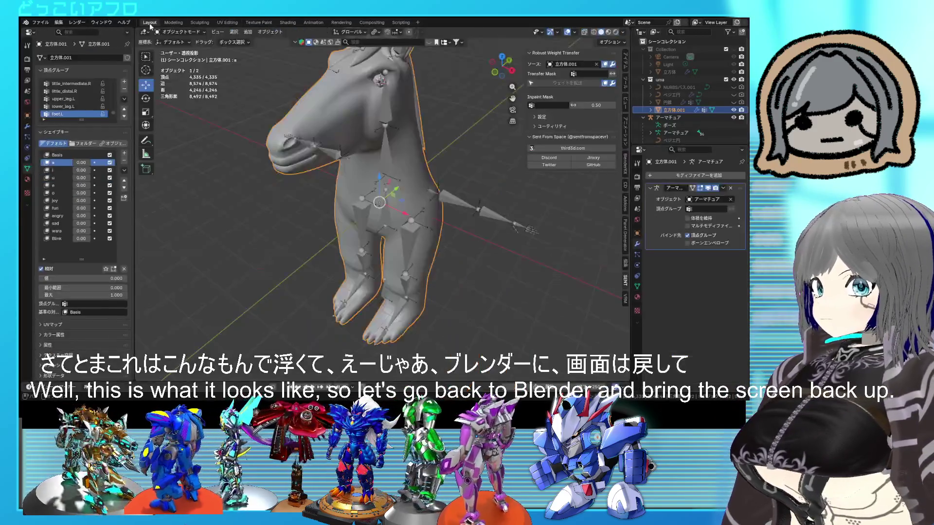
left_click(288, 23)
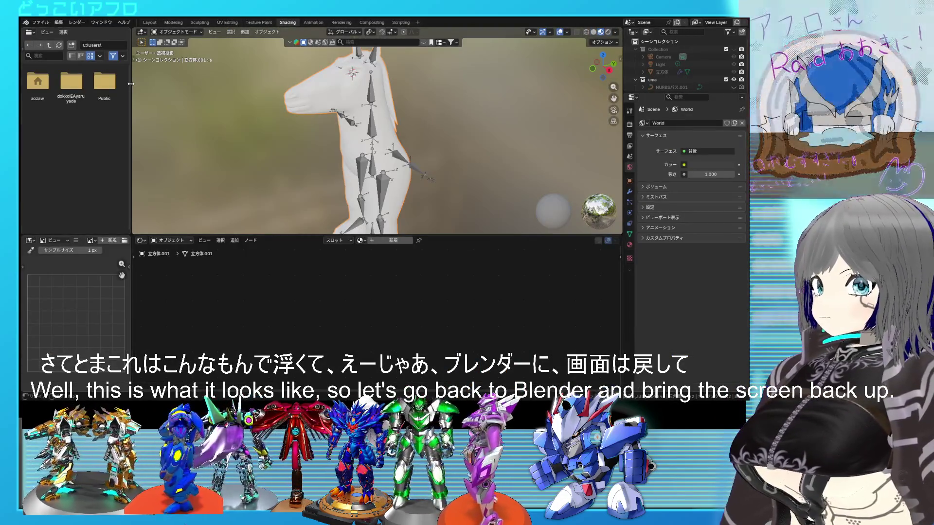
right_click(132, 85)
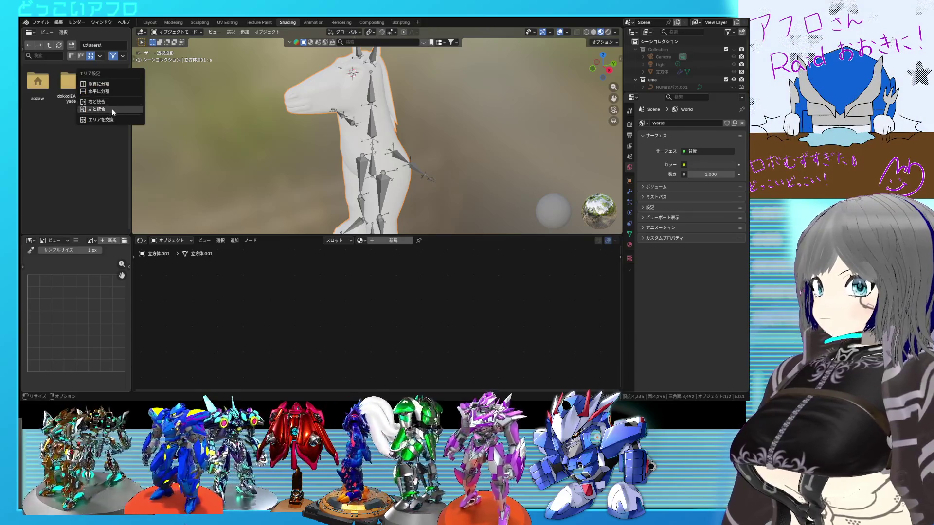
left_click(112, 109)
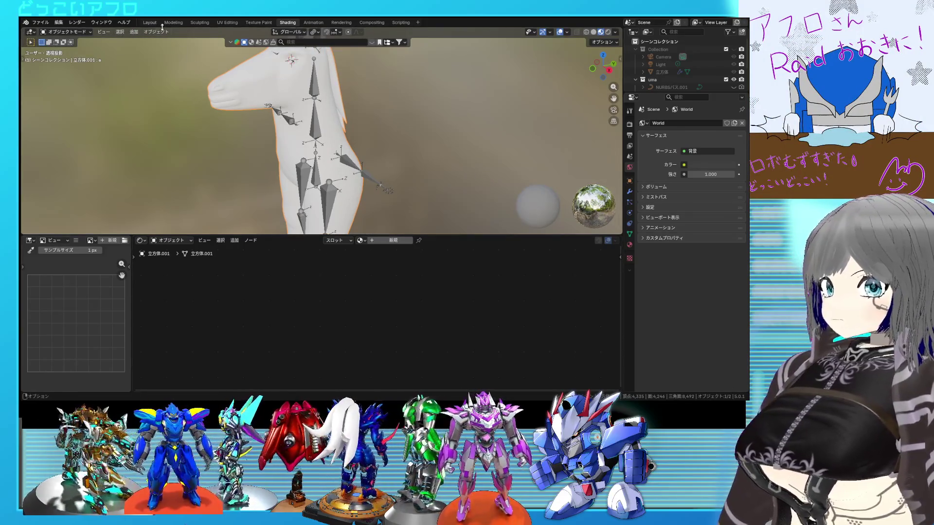
Create a new material for the horse mesh in the Shading workspace
left_click(153, 23)
middle_click_drag(334, 166, 332, 207, "shift")
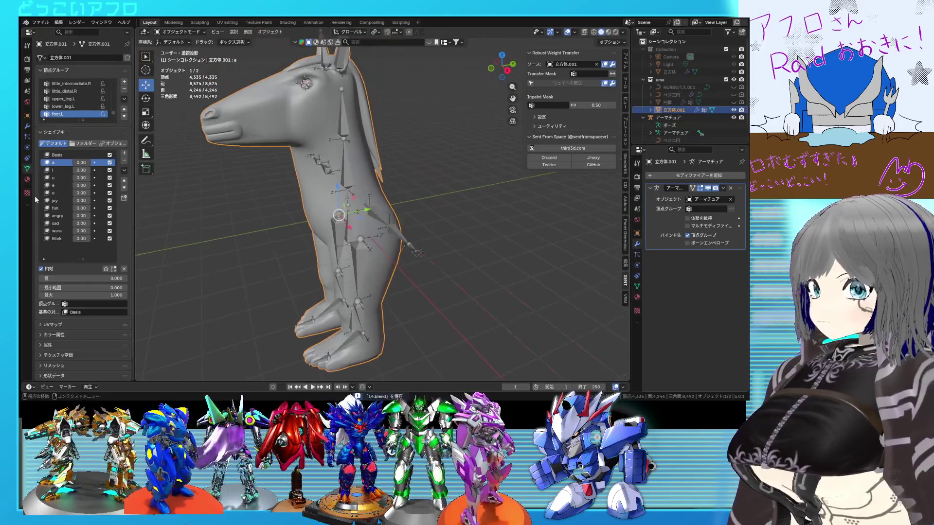
left_click(28, 179)
mouse_move(203, 204)
middle_mouse_down()
mouse_move(317, 191)
mouse_move(200, 188)
middle_mouse_up()
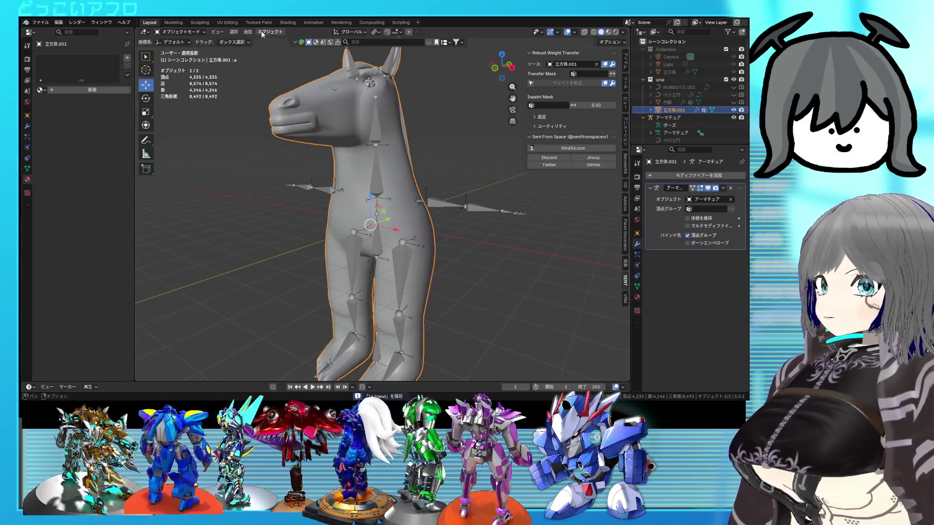
left_click(287, 25)
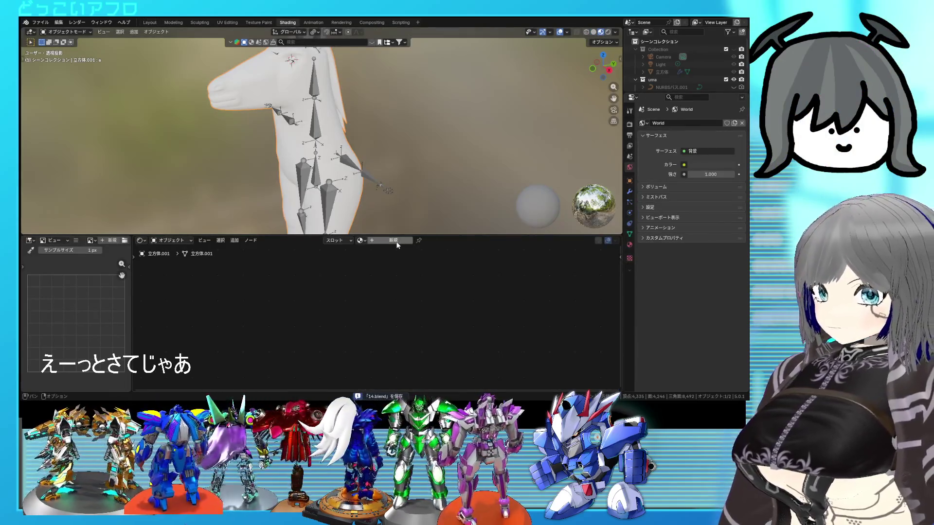
left_click(394, 240)
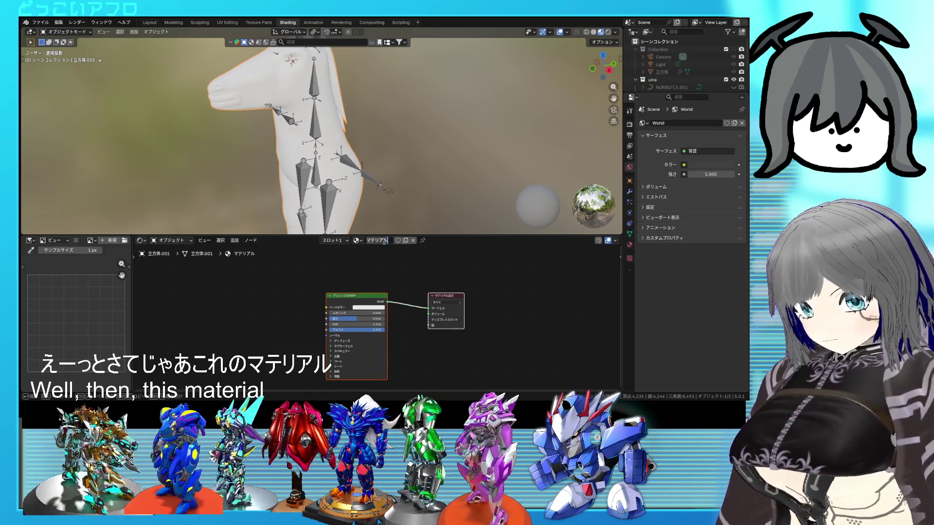
Name the material kenta_amari and wire a new Image Texture node's Color into Base Color
type("kenta")
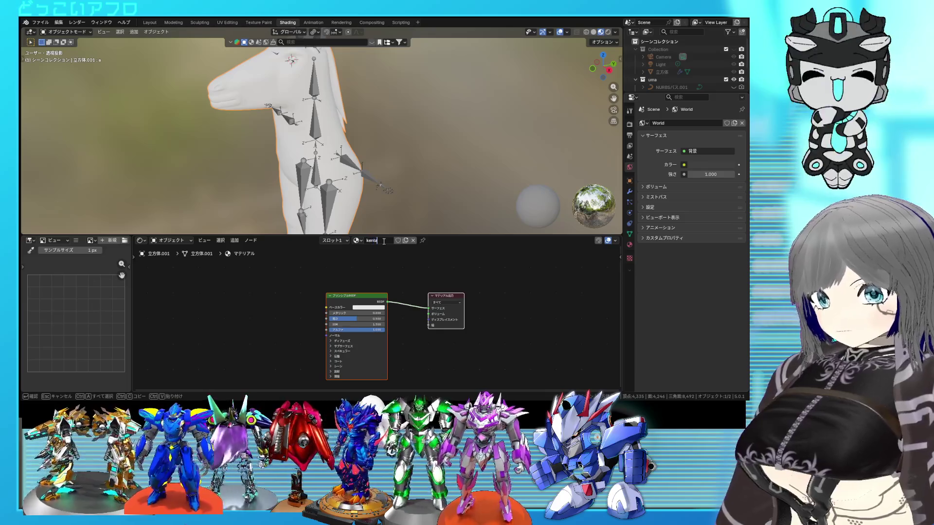
type("_")
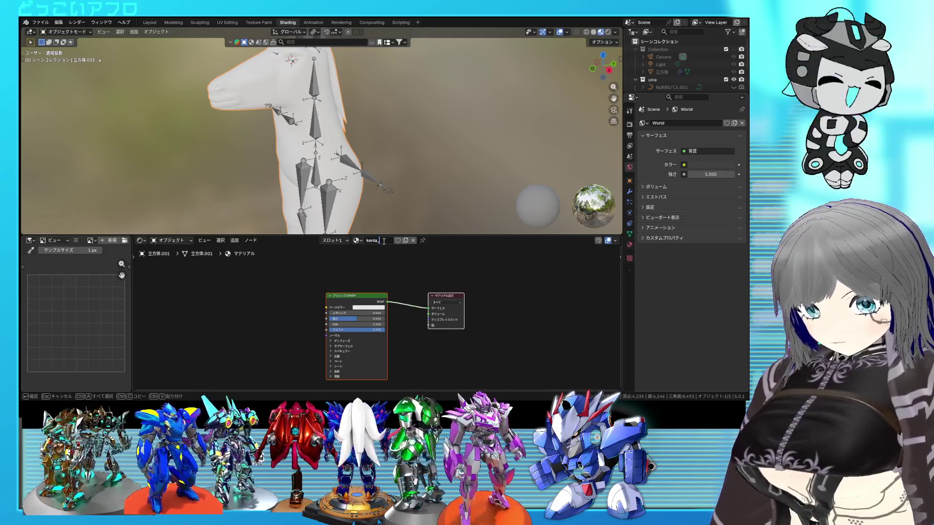
type("anari")
key("Return")
key("shift+a")
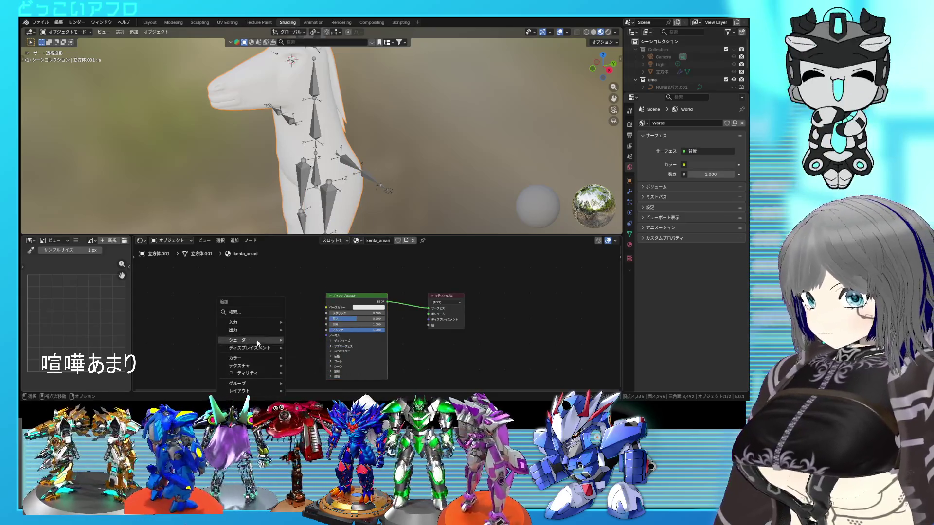
mouse_move(251, 365)
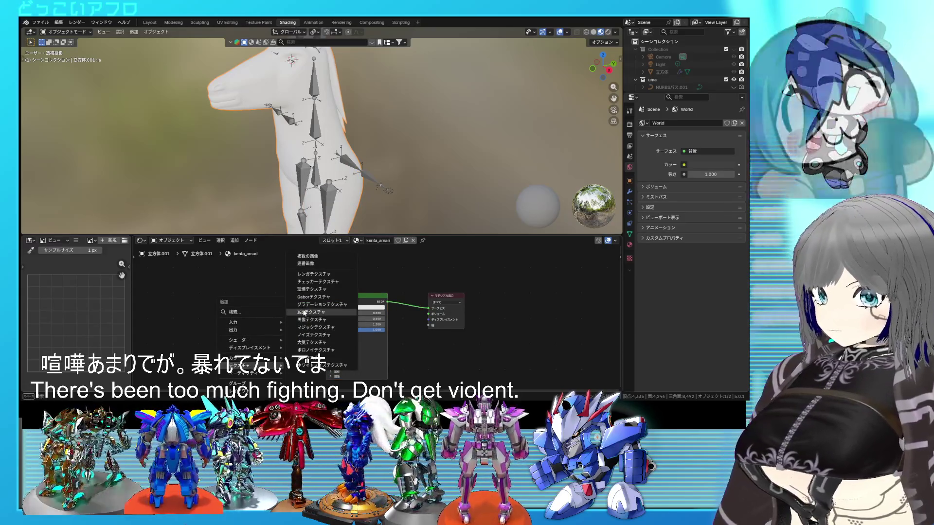
left_click(312, 320)
left_click(266, 311)
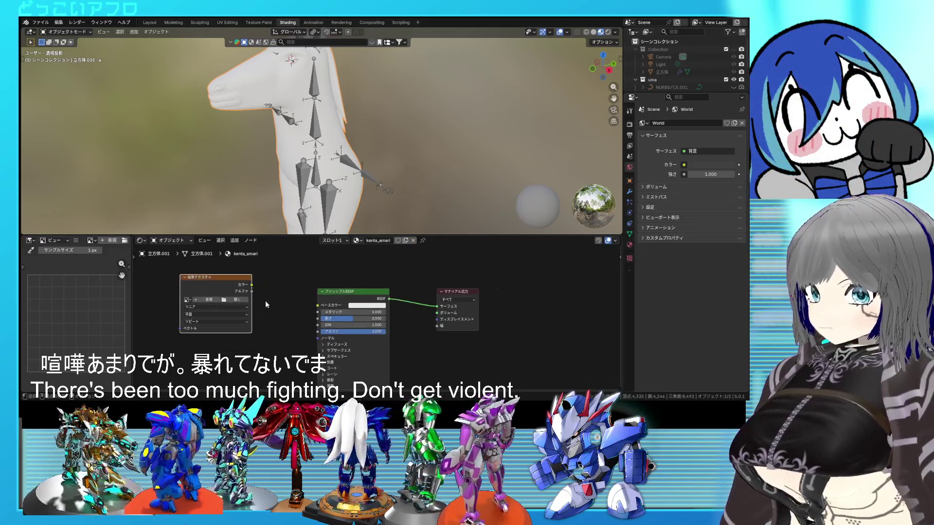
left_click_drag(313, 307, 313, 307)
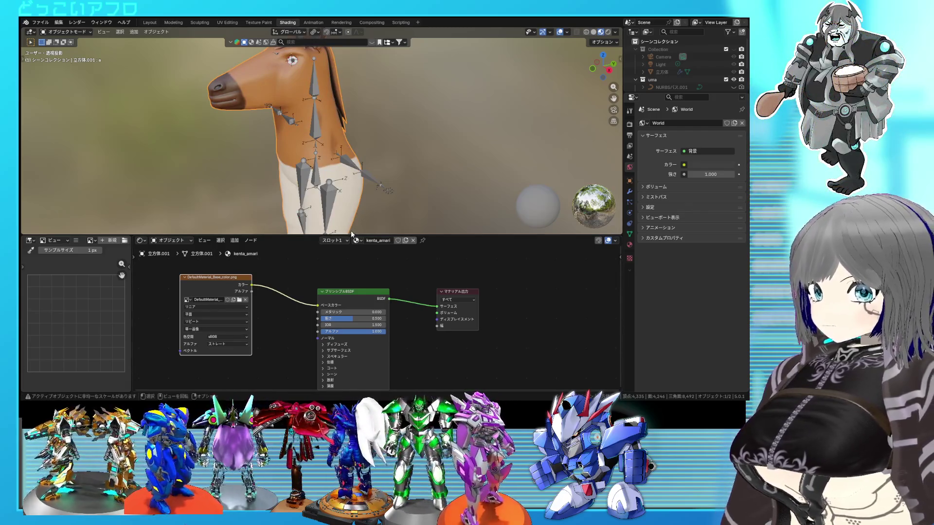
Switch the viewport to Rendered shading with Scene World off and a blue HDRI backdrop
left_click(609, 34)
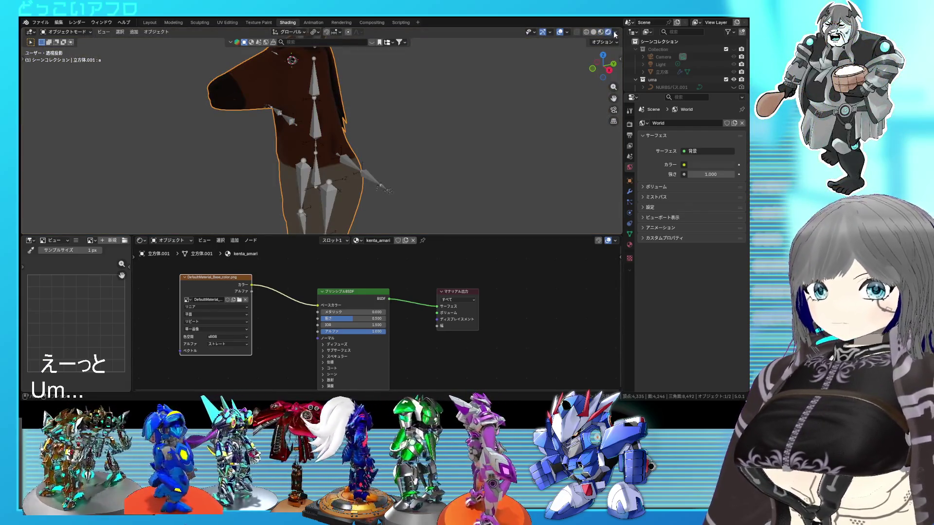
left_click(616, 33)
left_click(584, 78)
left_click(603, 98)
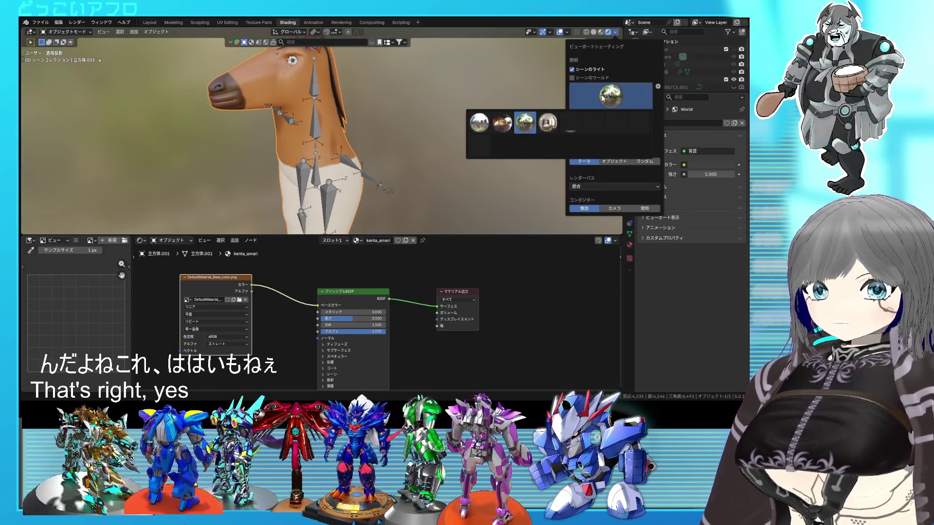
left_click(574, 123)
scroll(462, 105, "down", 3)
middle_click_drag(474, 105, 466, 115)
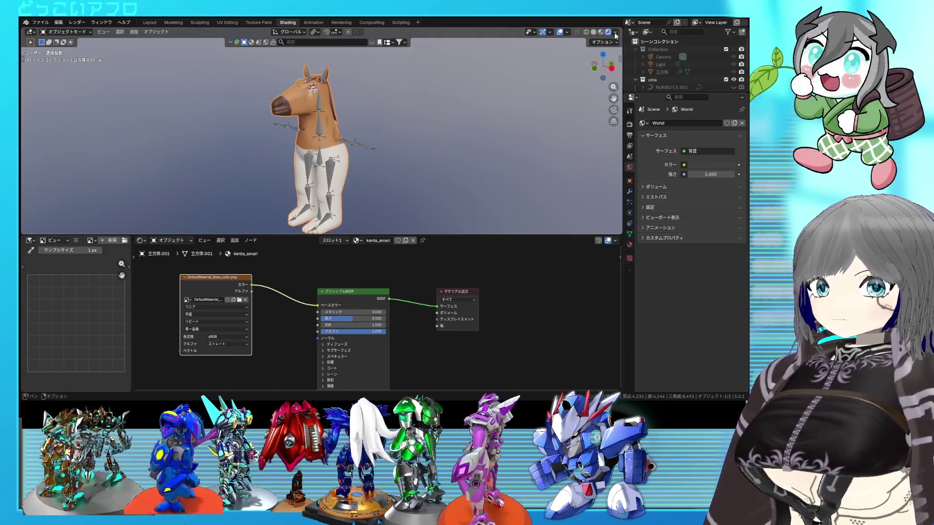
Change the backdrop to the golden HDRI and turn off overlays
left_click(616, 32)
left_click(617, 108)
left_click(631, 124)
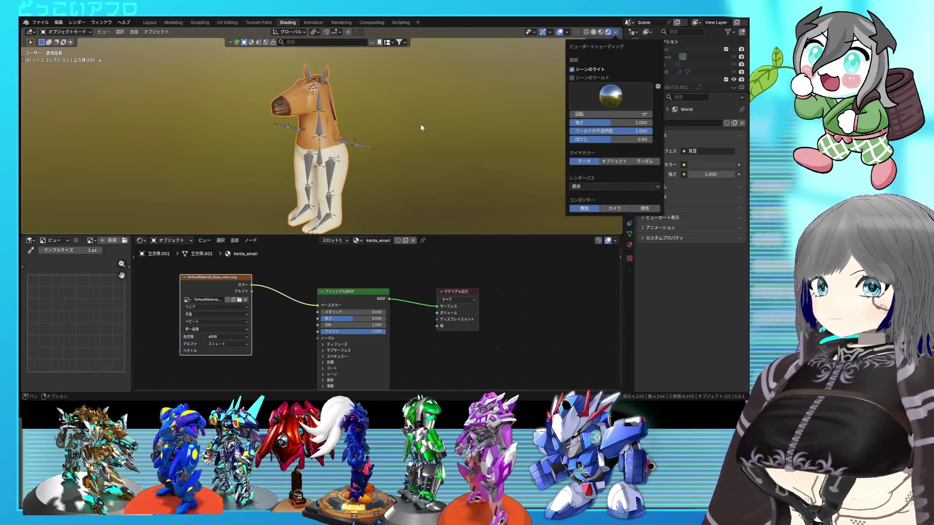
left_click(560, 32)
mouse_move(486, 128)
middle_mouse_down()
mouse_move(448, 139)
mouse_move(417, 113)
mouse_move(387, 124)
mouse_move(411, 138)
mouse_move(384, 192)
middle_mouse_up()
Duplicate the base colour image texture node
left_click(218, 293)
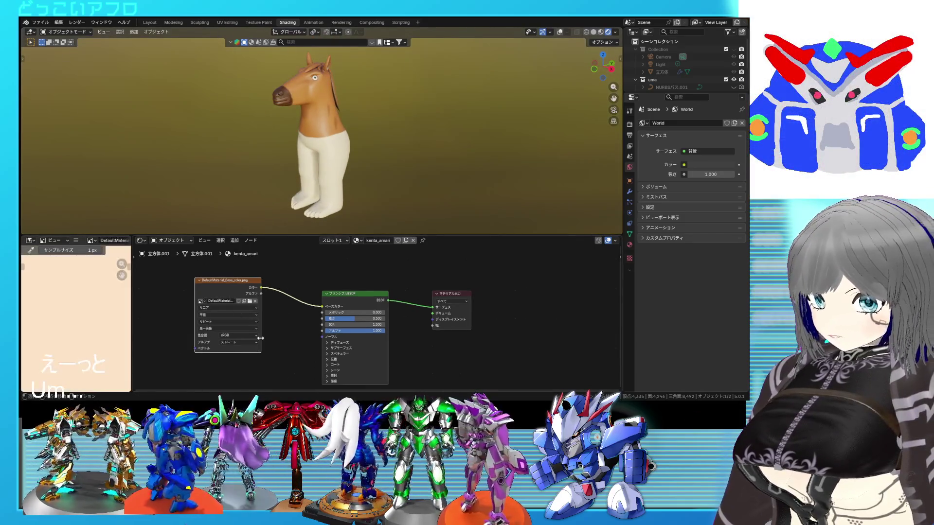
scroll(261, 298, "down", 2)
key("shift+d")
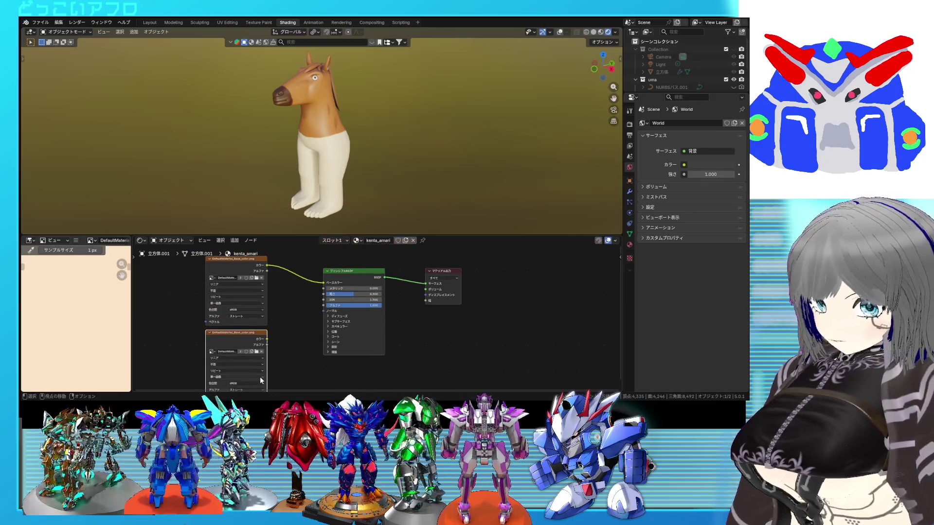
Load DefaultMaterial_Roughness.png into the copied node and connect it to the shader's Roughness
left_click(260, 376)
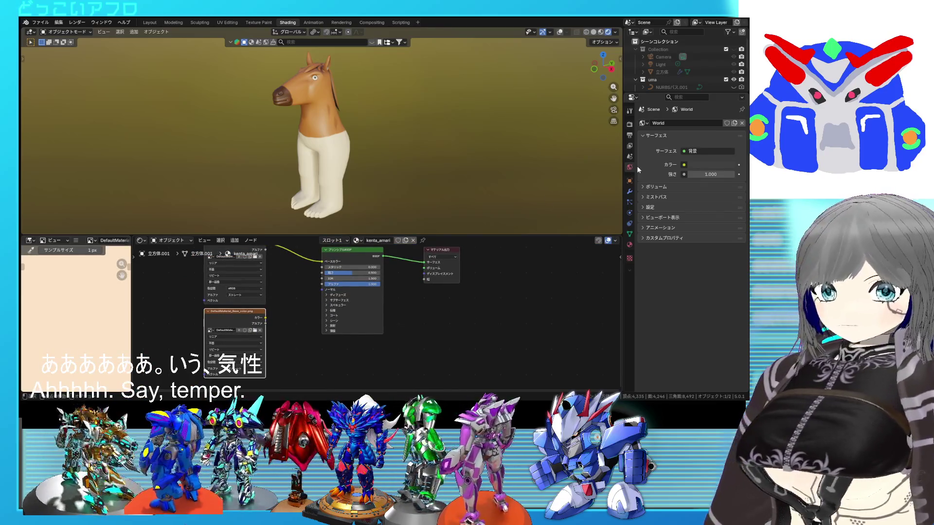
left_click(210, 330)
left_click(233, 340)
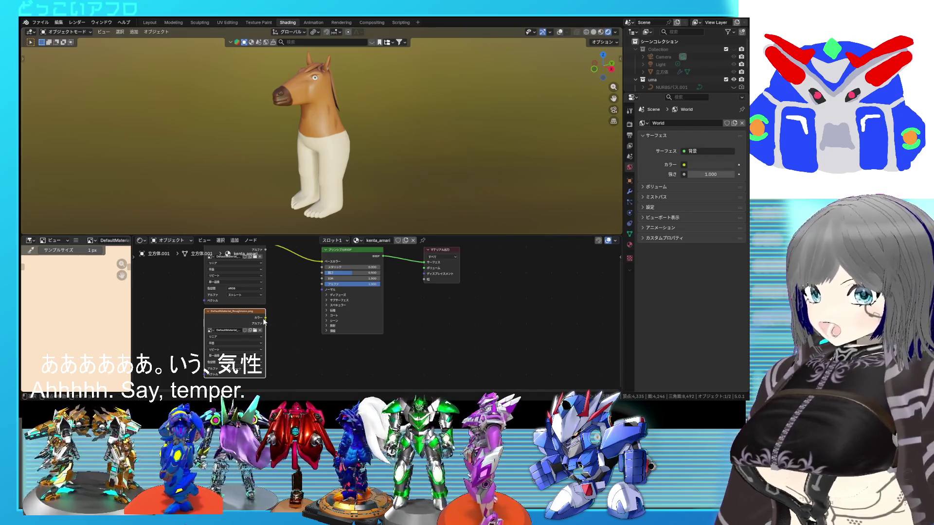
left_click_drag(266, 317, 320, 278)
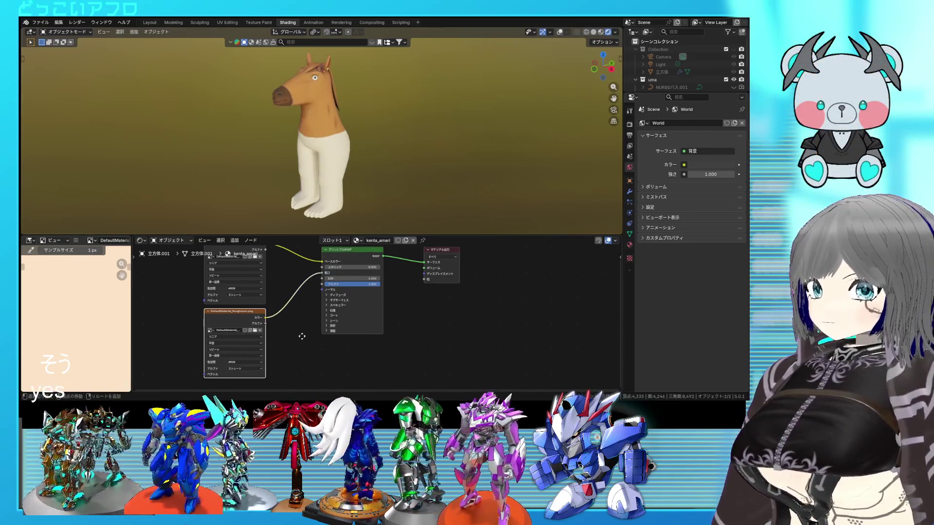
Give the 3D view more height and move the roughness image node down-left
middle_click_drag(301, 336, 309, 292)
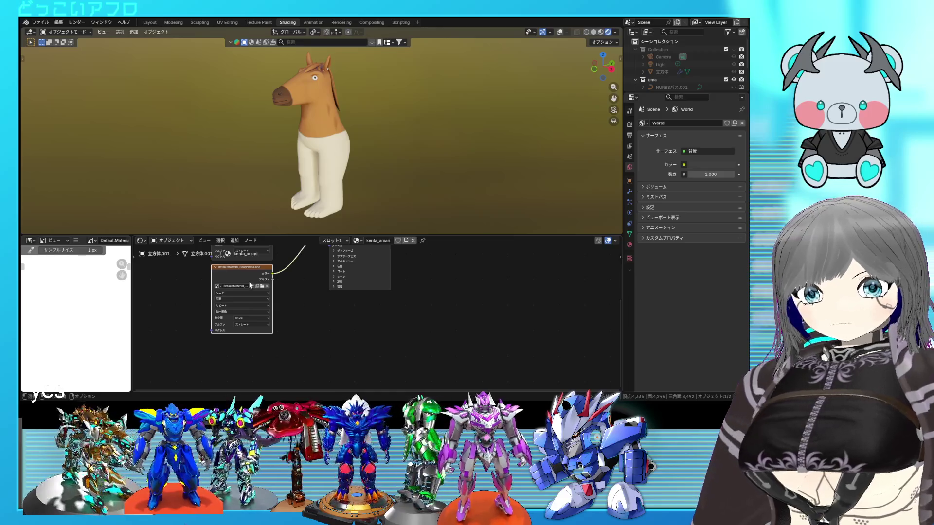
left_click_drag(300, 234, 300, 265)
left_click_drag(248, 300, 231, 332)
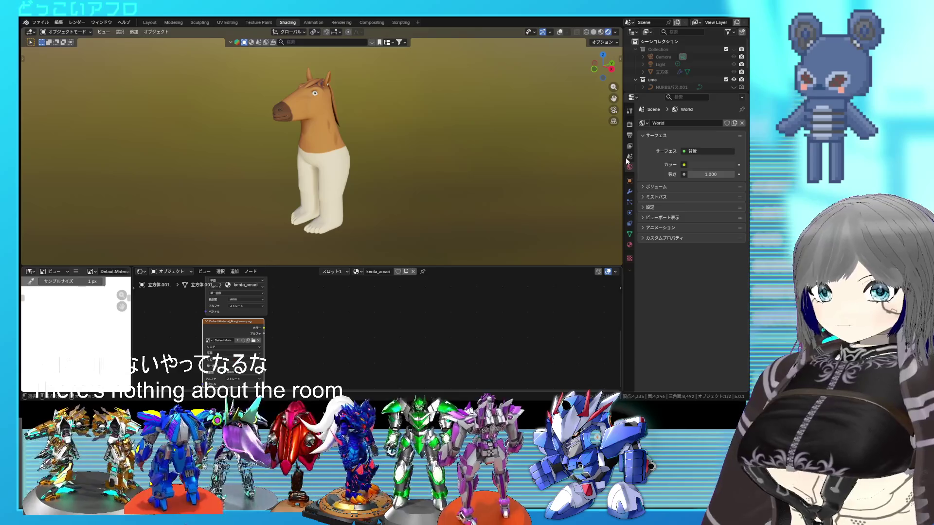
scroll(343, 198, "up", 5)
scroll(343, 199, "down", 6)
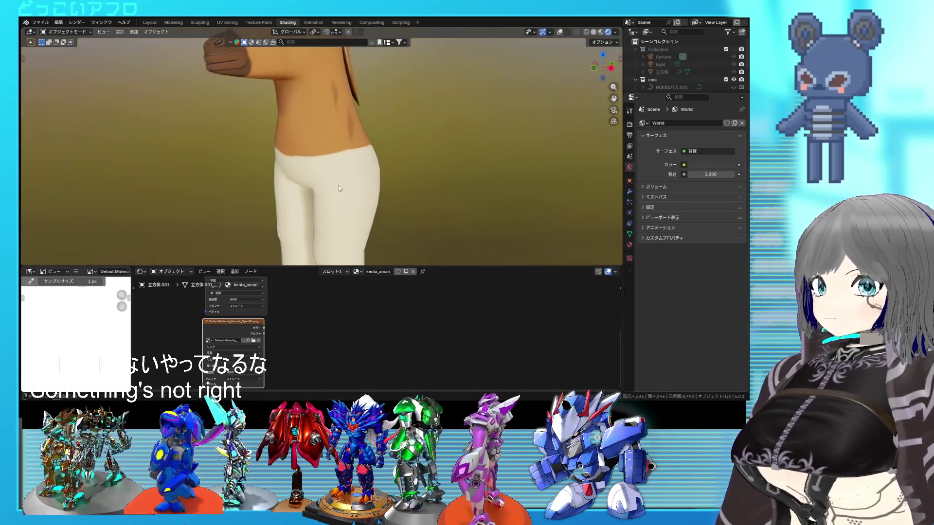
key("shift+a")
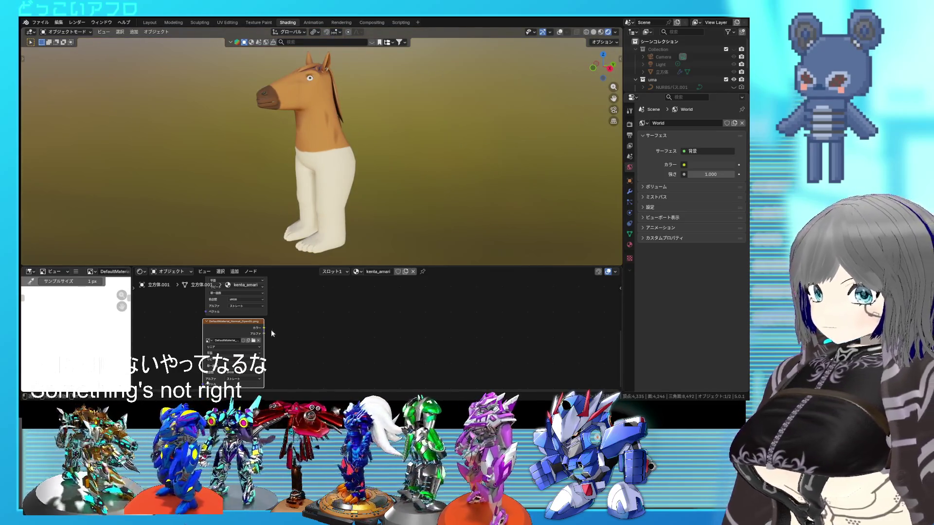
mouse_move(288, 329)
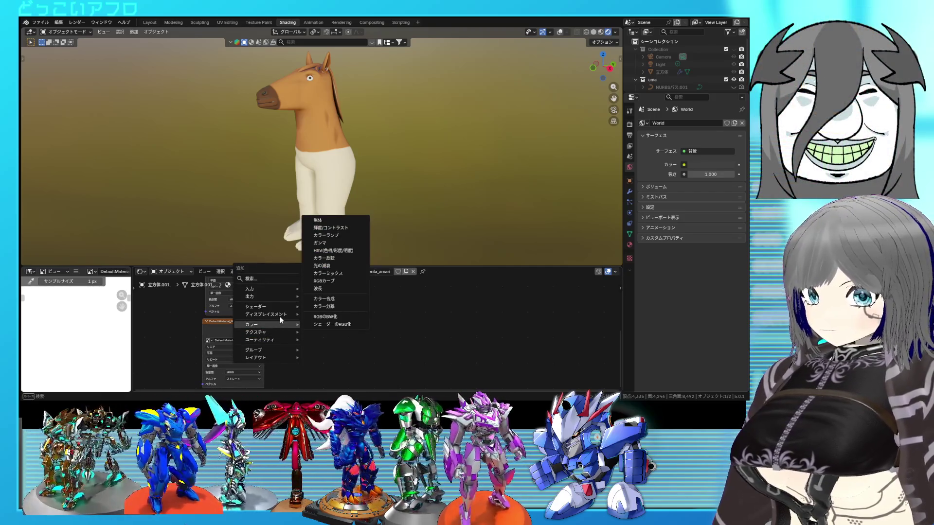
Add a Bump node between the lower image texture and the Principled BSDF Normal input, fixing the links
left_click(327, 318)
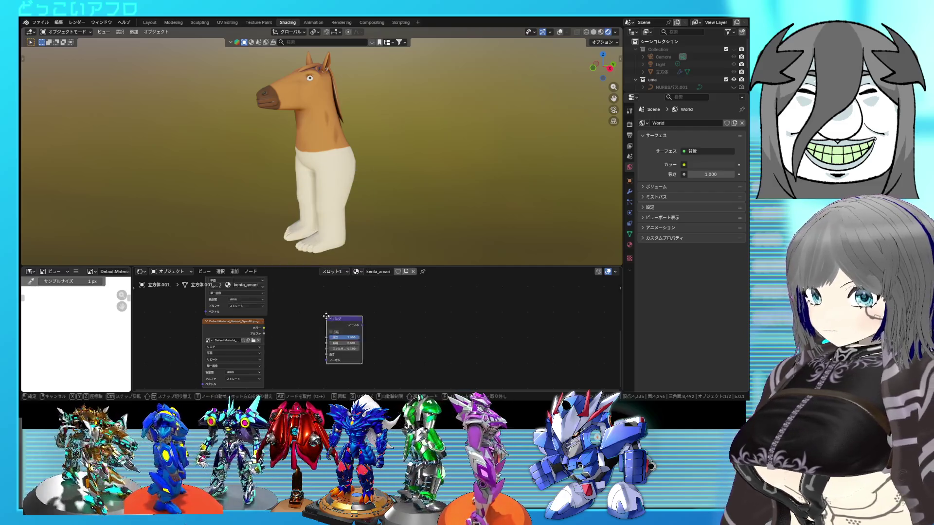
left_click(277, 322)
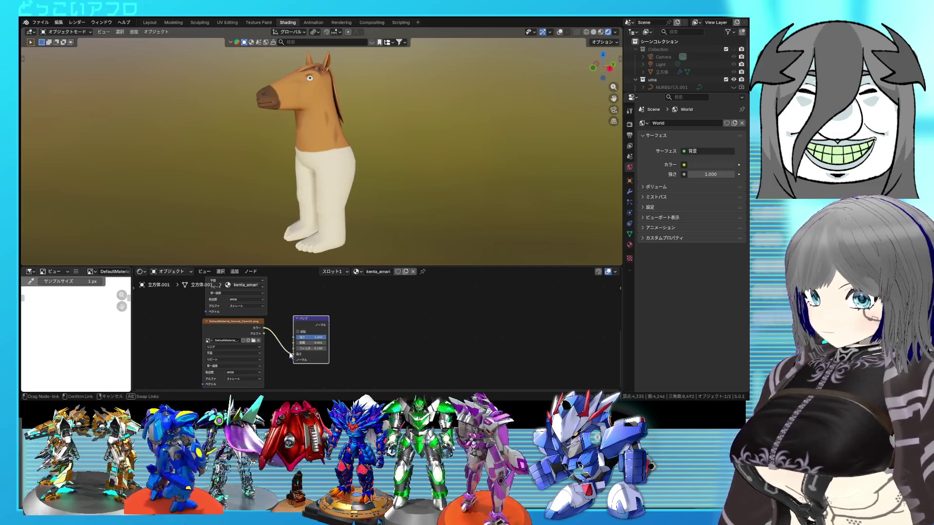
mouse_move(334, 326)
middle_mouse_down()
mouse_move(324, 369)
mouse_move(307, 373)
middle_mouse_up()
scroll(321, 360, "down", 1)
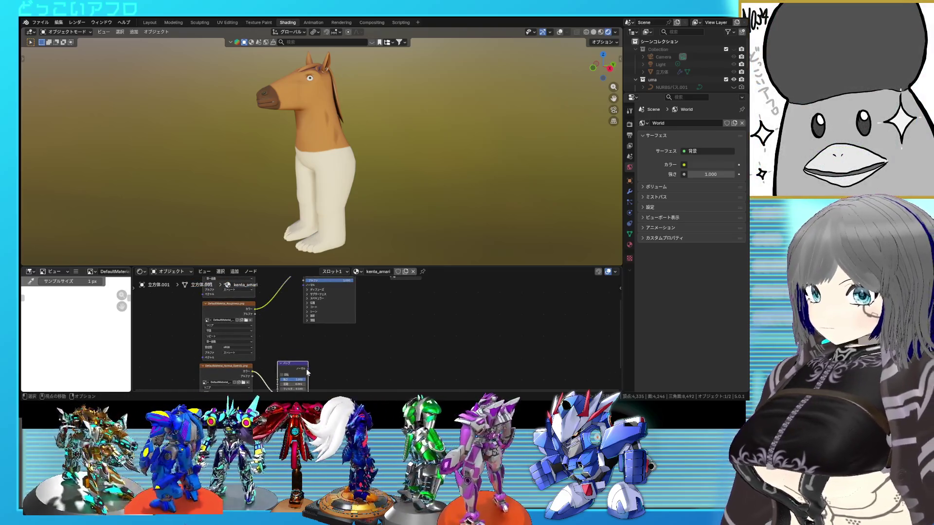
left_click_drag(299, 307, 304, 286)
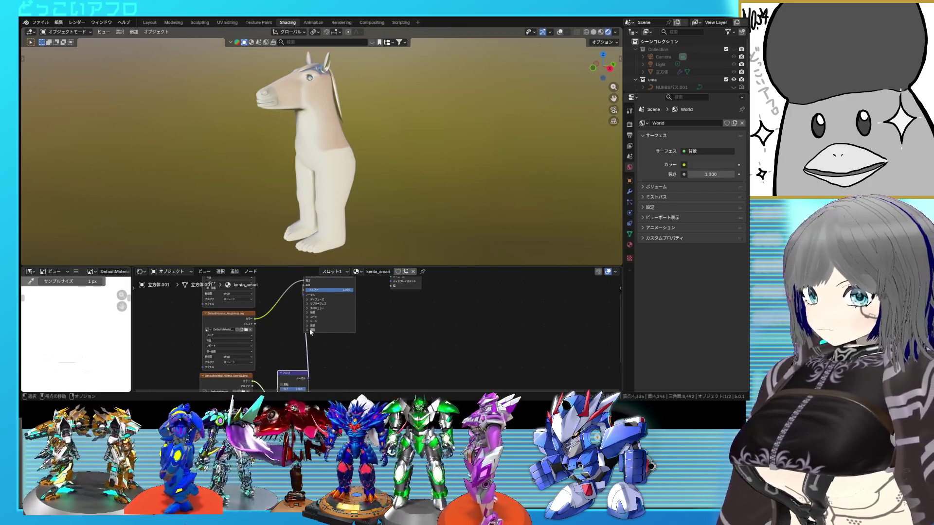
middle_click_drag(306, 333, 300, 343)
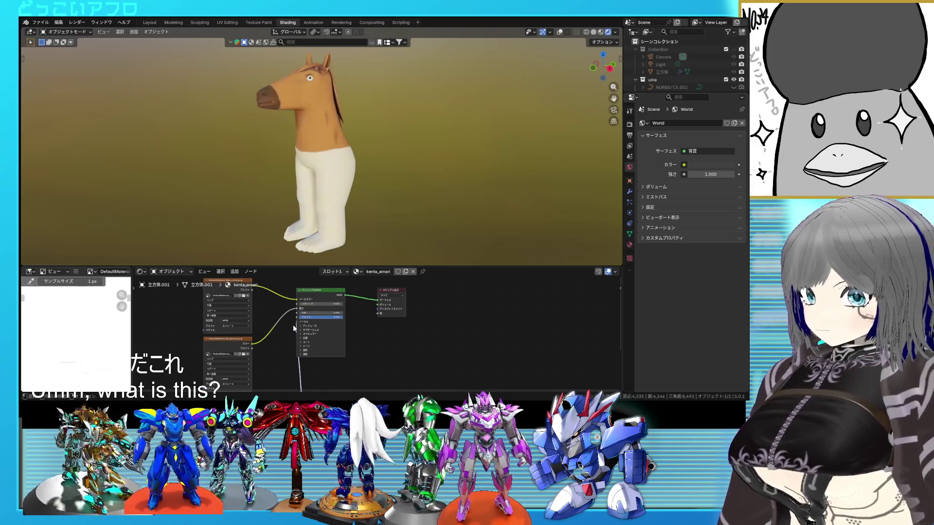
mouse_move(323, 201)
middle_mouse_down("shift")
mouse_move(327, 215)
mouse_move(435, 207)
mouse_move(347, 191)
mouse_move(339, 204)
mouse_move(268, 147)
mouse_move(219, 155)
mouse_move(401, 171)
mouse_move(434, 183)
middle_mouse_up("shift")
scroll(327, 217, "up", 4)
scroll(268, 148, "down", 3)
Set the HDRI backdrop Blur to 0.00 in Viewport Shading
left_click(616, 32)
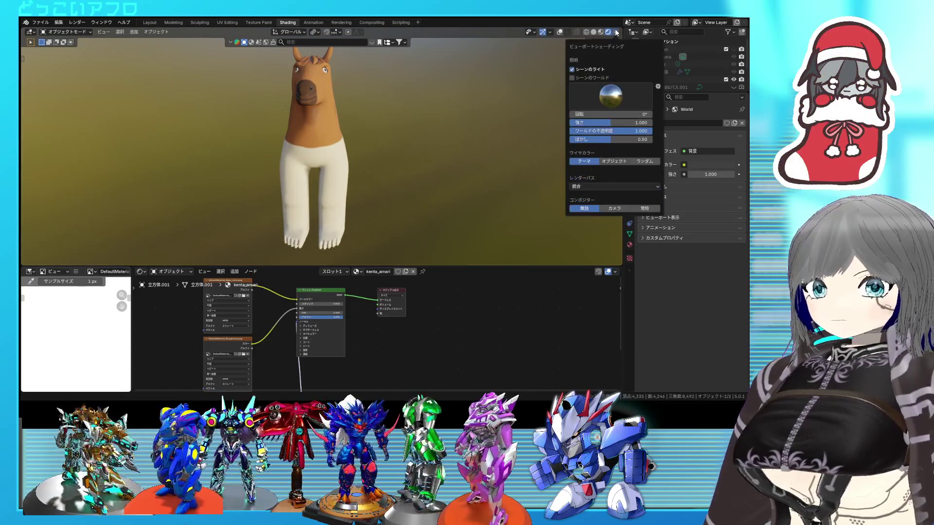
left_click_drag(607, 140, 572, 140)
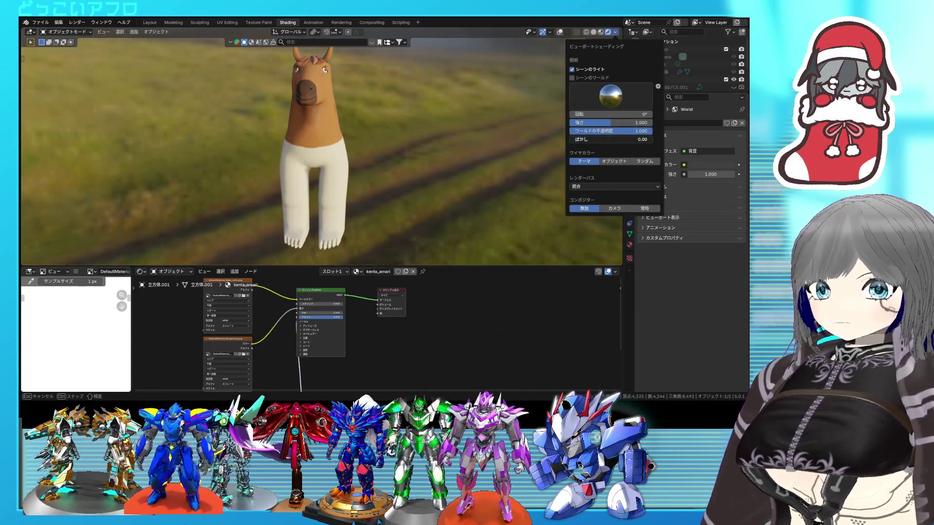
mouse_move(435, 134)
middle_mouse_down()
mouse_move(416, 151)
mouse_move(402, 146)
middle_mouse_up()
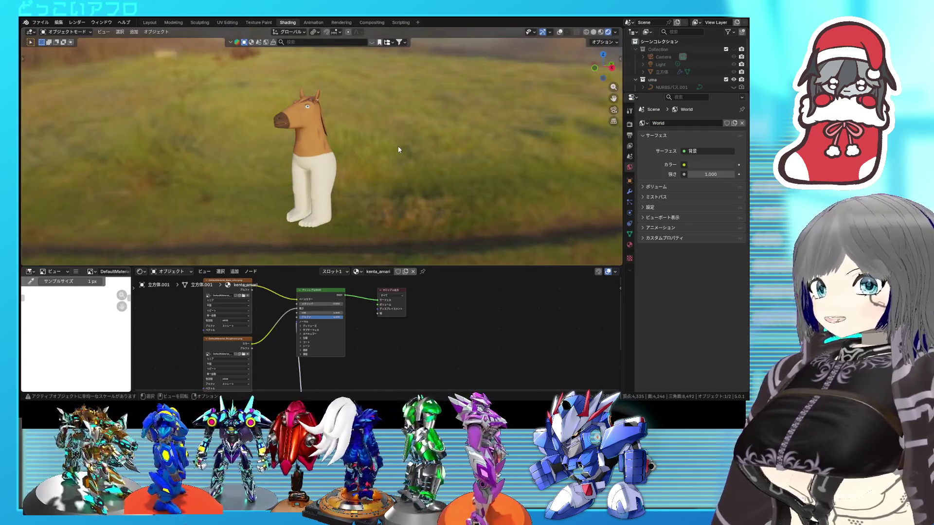
scroll(367, 179, "down", 1)
Move the Principled BSDF node slightly right to tidy the node graph
mouse_move(327, 300)
left_mouse_down()
mouse_move(349, 300)
mouse_move(331, 303)
left_mouse_up()
scroll(343, 285, "down", 1)
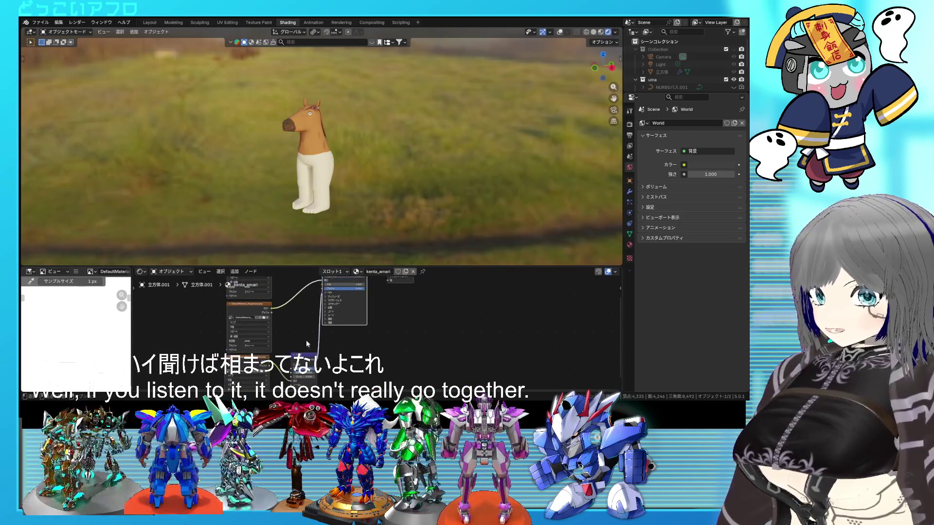
left_click(289, 337)
scroll(285, 323, "up", 2)
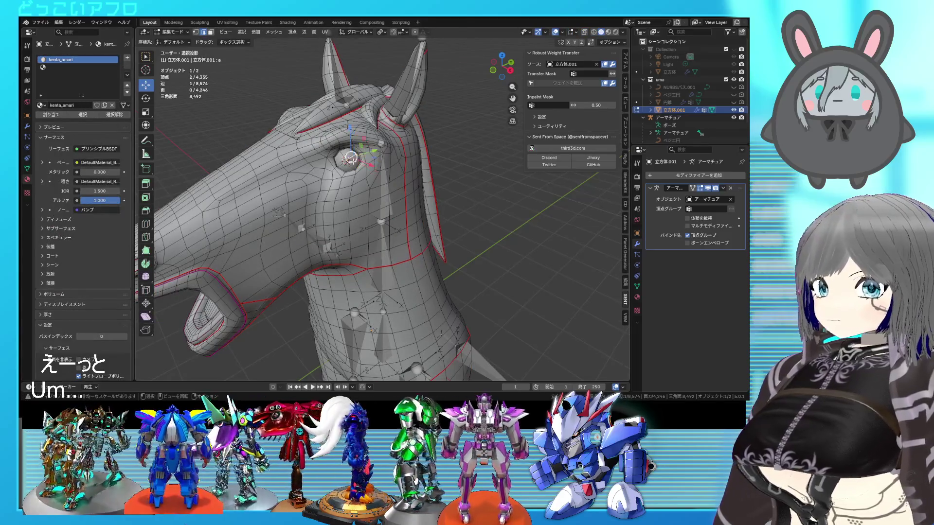
Assign the eye faces to a second slot with a kenta_amari copy renamed kenta_amari_light
key("ctrl+l")
left_click(72, 68)
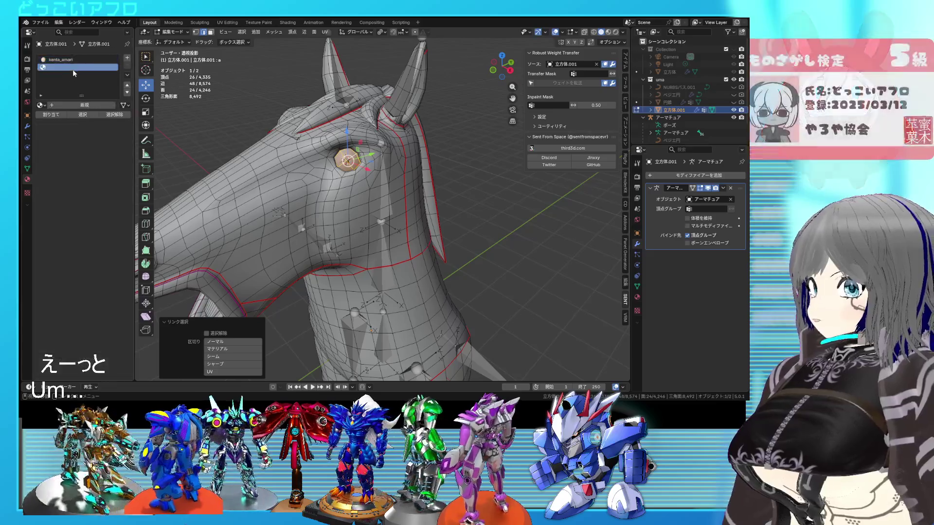
left_click(51, 115)
left_click(41, 105)
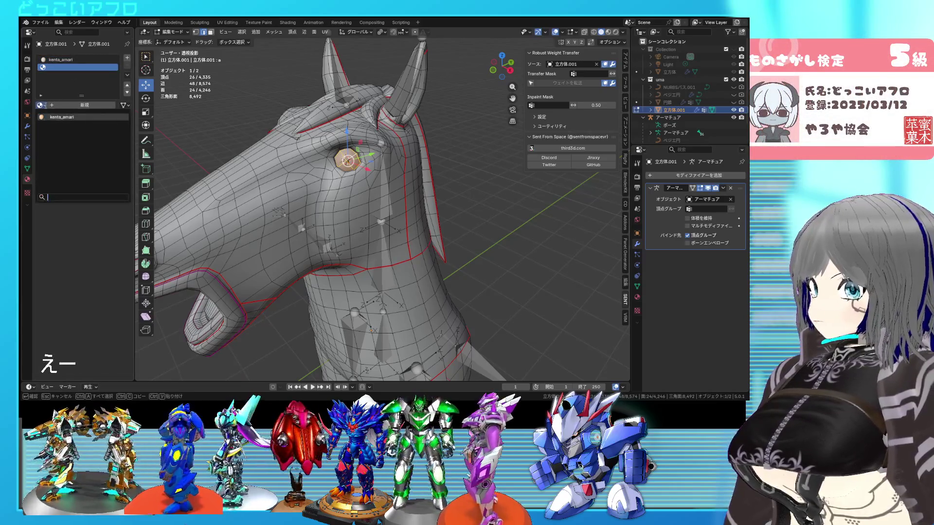
left_click(66, 116)
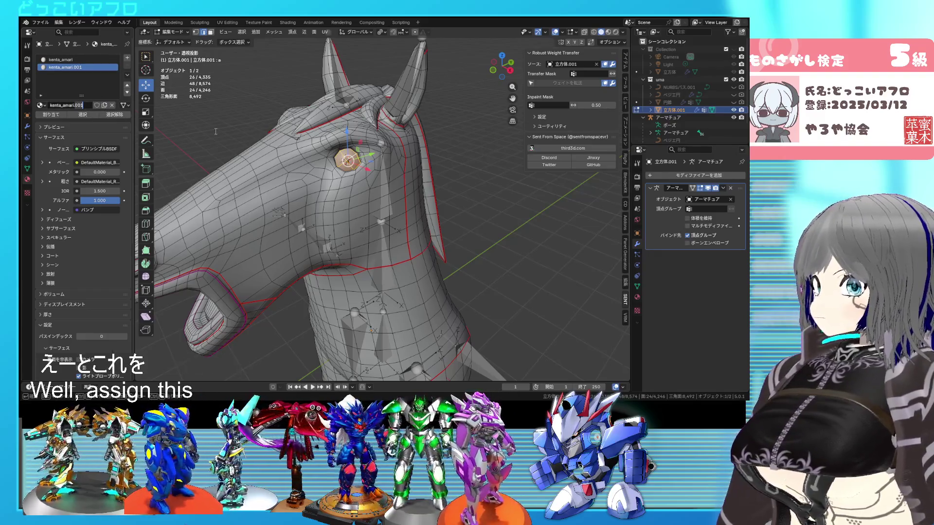
key("BackSpace")
key("BackSpace")
key("BackSpace")
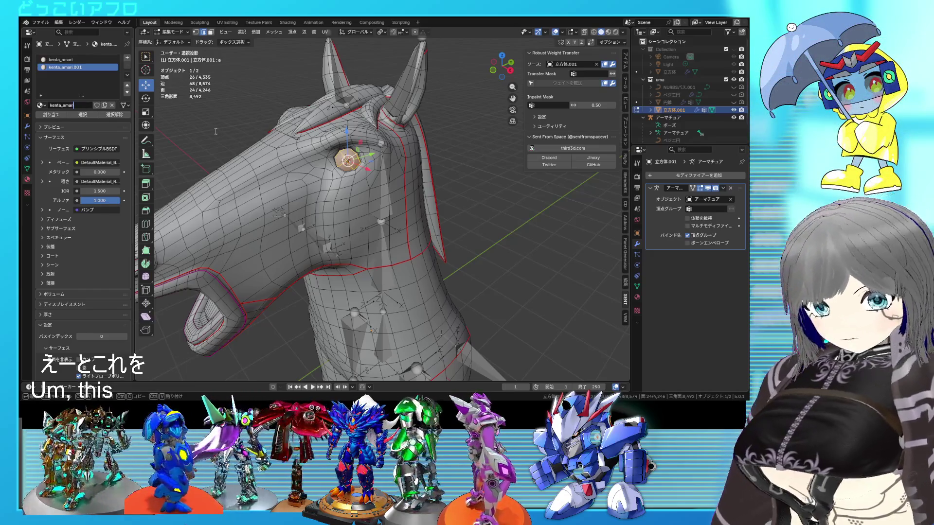
type("_light")
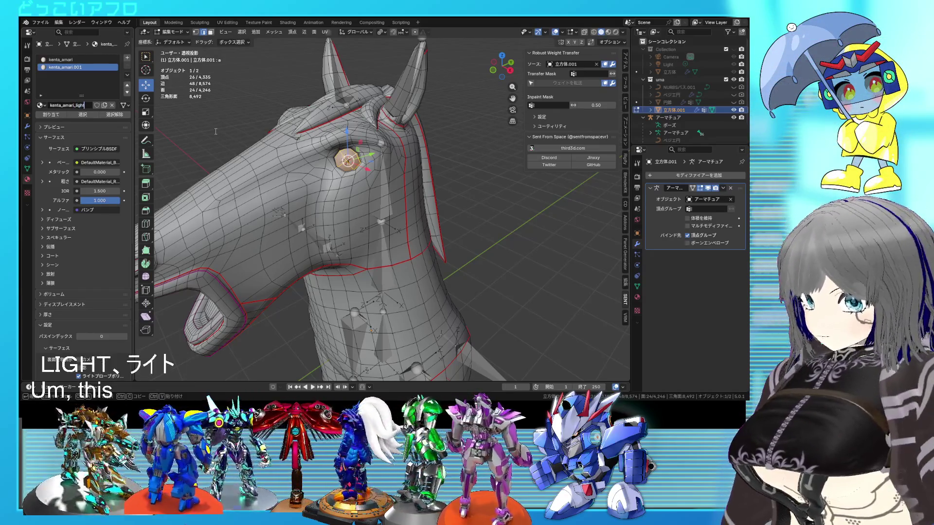
In Shading, wire the Image Texture Color into the Principled BSDF Emission Color
left_click(285, 22)
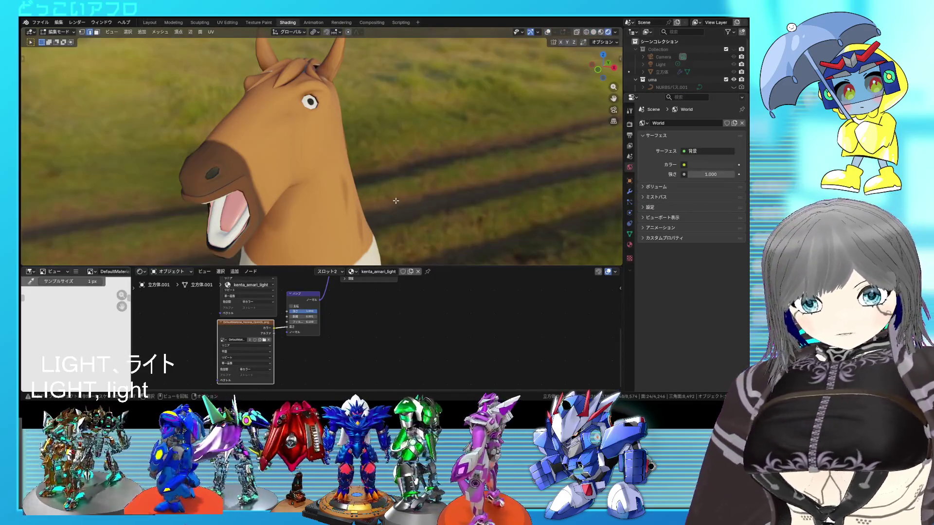
mouse_move(399, 193)
middle_mouse_down()
mouse_move(360, 182)
mouse_move(393, 187)
middle_mouse_up()
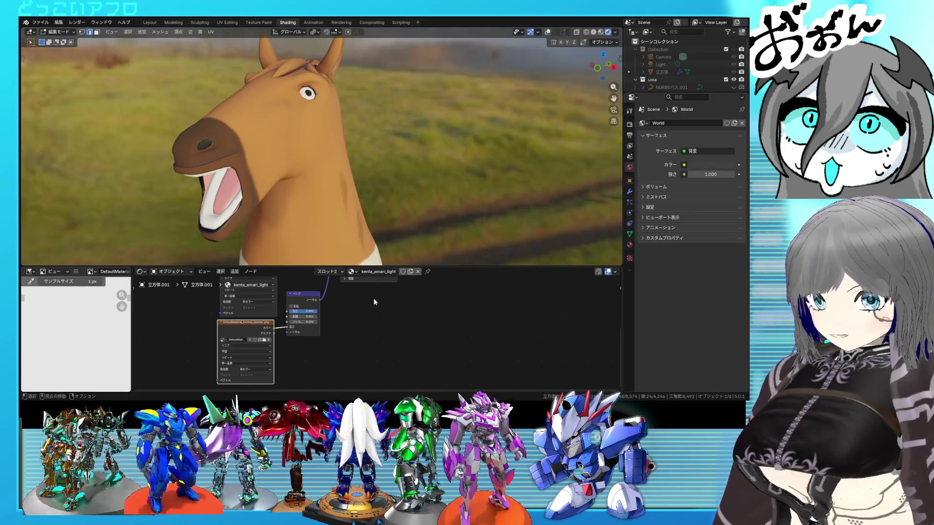
scroll(374, 302, "up", 5, "shift")
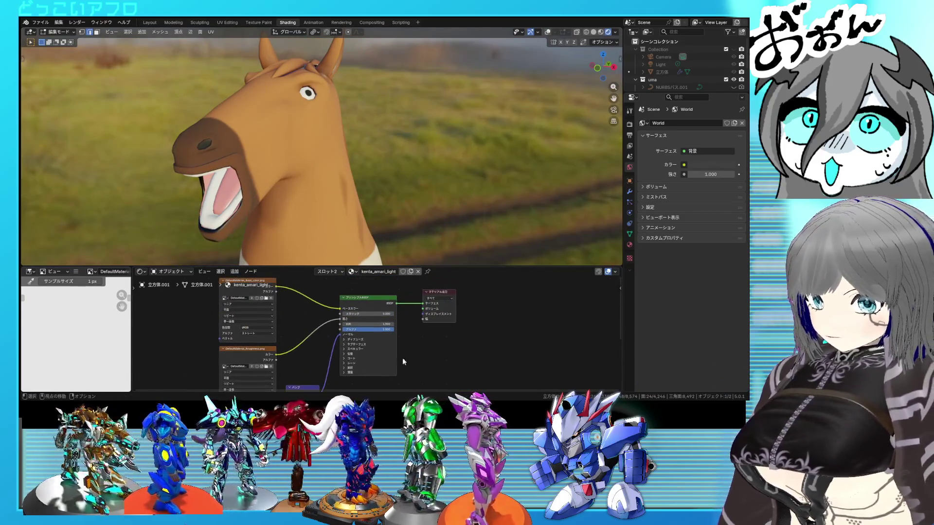
mouse_move(277, 286)
left_mouse_down()
mouse_move(326, 346)
mouse_move(297, 294)
left_mouse_up()
key("Escape")
middle_click_drag(321, 318, 311, 302)
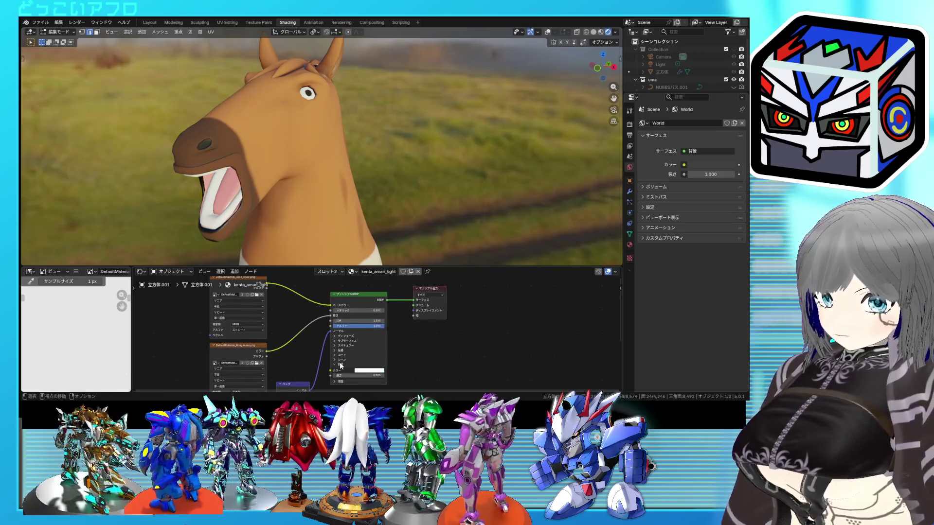
left_click_drag(271, 287, 331, 371)
left_click(365, 375)
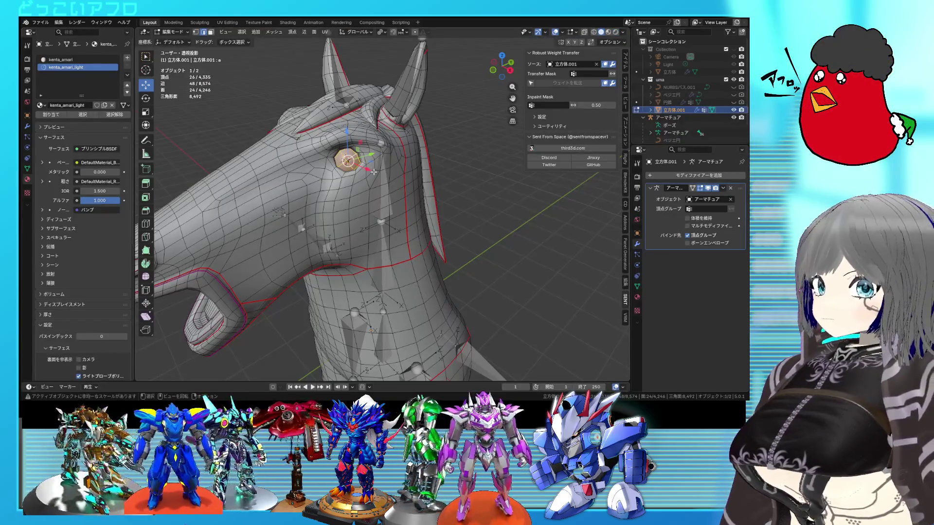
middle_click_drag(374, 172, 438, 151)
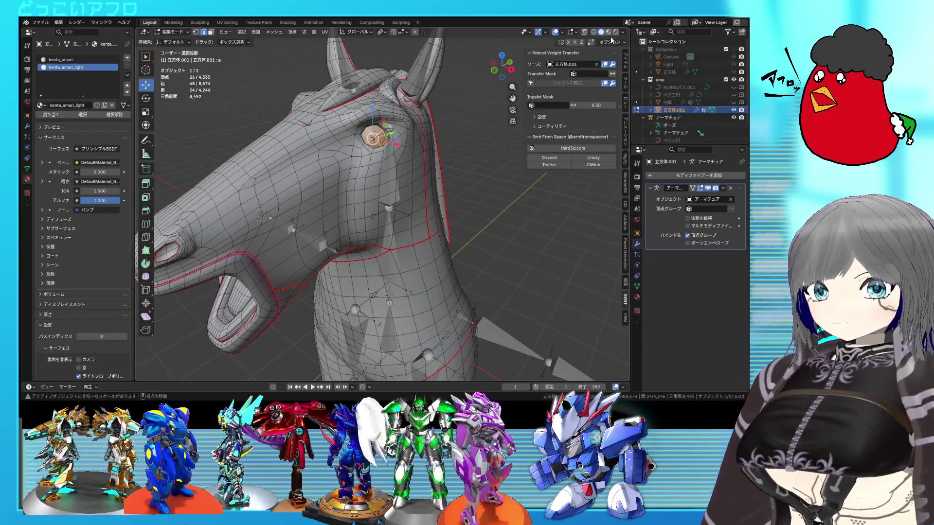
Show the horse in Material Preview in Object Mode and hide the armature
left_click(615, 32)
scroll(435, 226, "down", 5)
key("Tab")
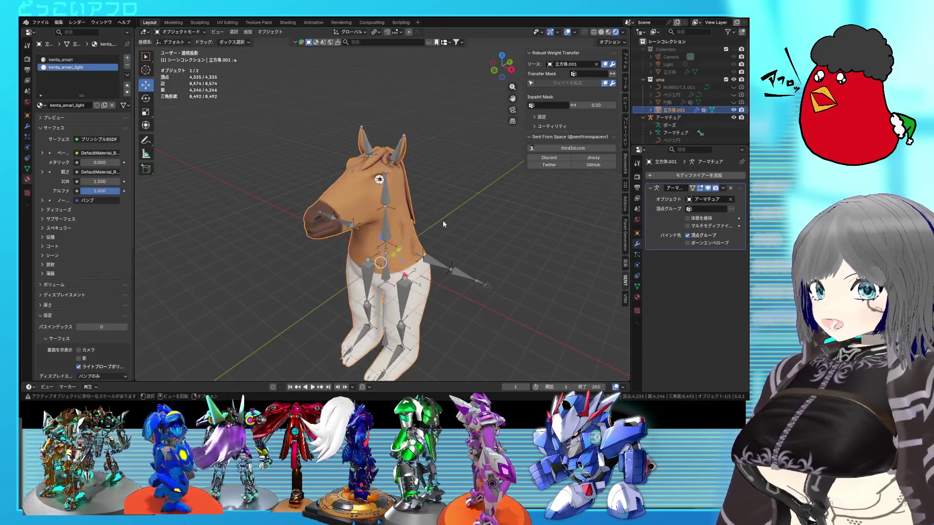
left_click(424, 210)
middle_click_drag(418, 229, 403, 181, "shift")
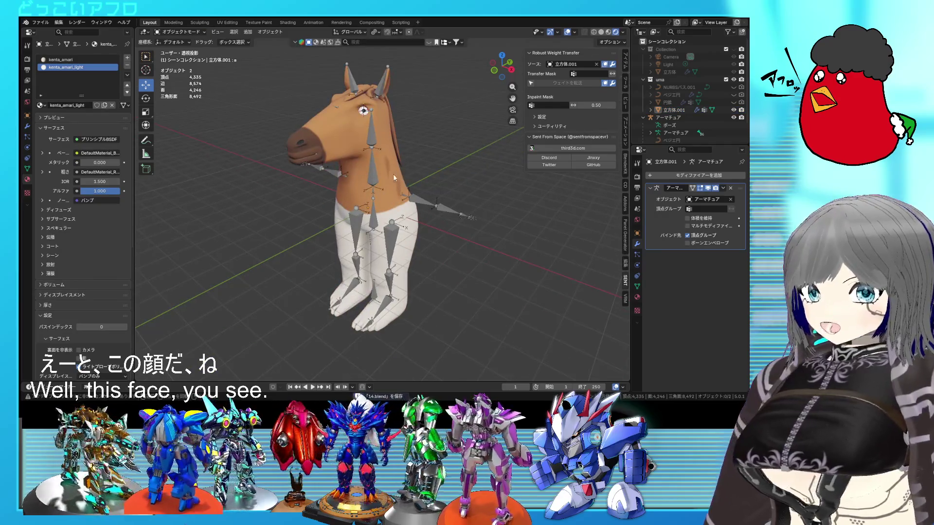
left_click(378, 178)
key("h")
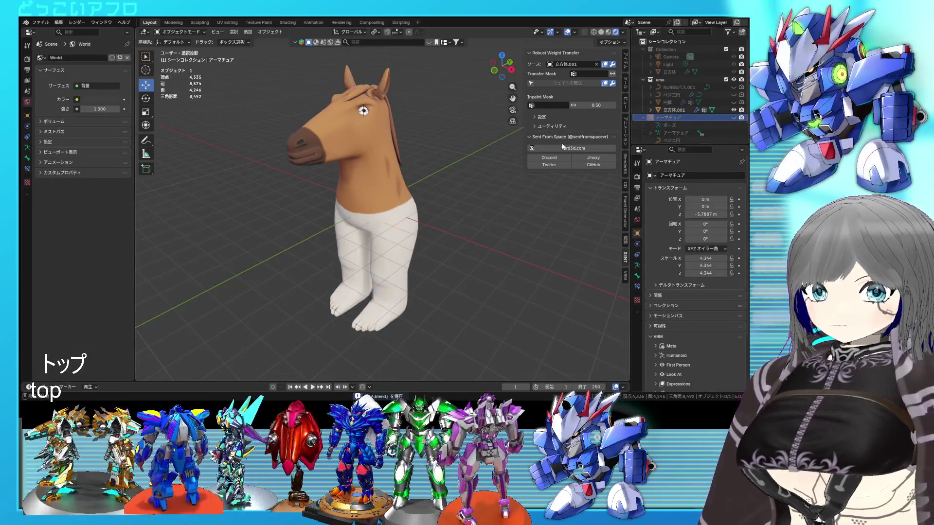
Save 14.blend and reselect the textured horse mesh
middle_click_drag(385, 175, 402, 159)
scroll(406, 180, "up", 3)
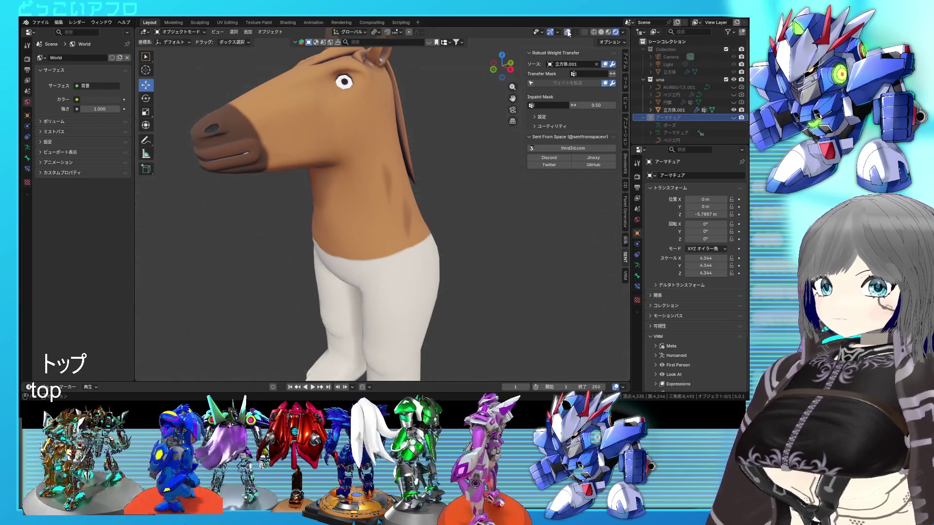
scroll(449, 166, "down", 2)
middle_click_drag(448, 166, 506, 162)
scroll(425, 190, "up", 2)
key("ctrl+s")
mouse_move(424, 190)
middle_mouse_down()
mouse_move(349, 189)
mouse_move(384, 211)
mouse_move(404, 210)
mouse_move(407, 229)
middle_mouse_up()
scroll(405, 228, "up", 2)
left_click(404, 225)
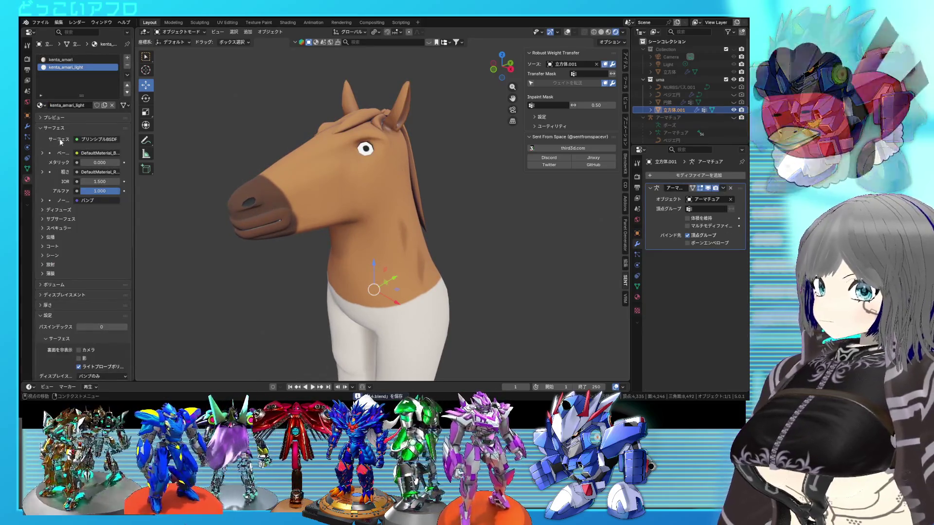
Open the horse's shape keys and try the a and i mouth shapes
left_click(27, 168)
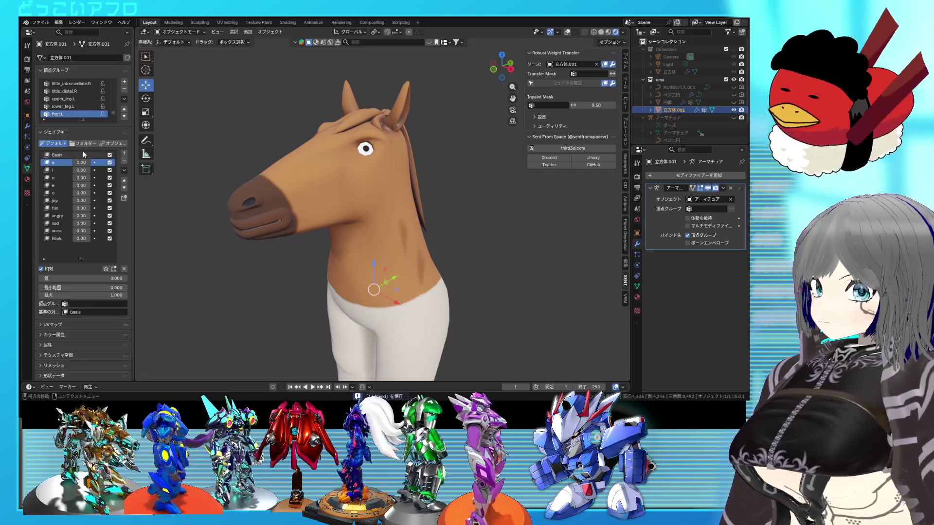
left_click_drag(82, 163, 112, 162)
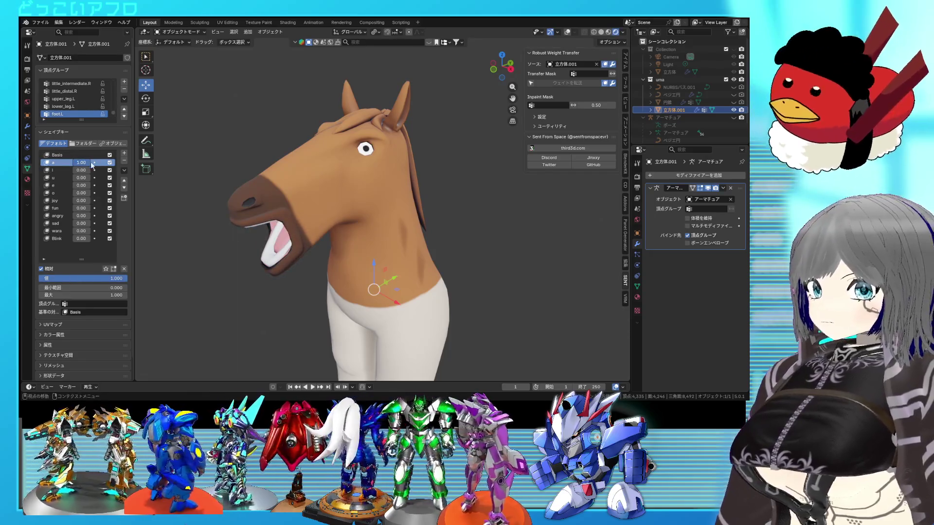
middle_click_drag(342, 284, 338, 281)
mouse_move(97, 163)
left_mouse_down()
mouse_move(49, 162)
mouse_move(111, 170)
left_mouse_up()
scroll(488, 290, "up", 2)
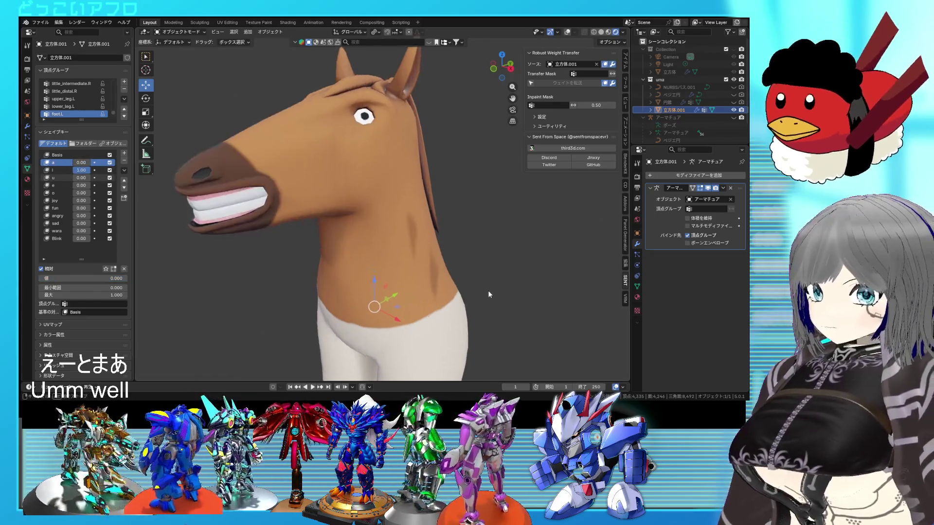
mouse_move(492, 289)
middle_mouse_down()
mouse_move(510, 296)
mouse_move(496, 297)
middle_mouse_up()
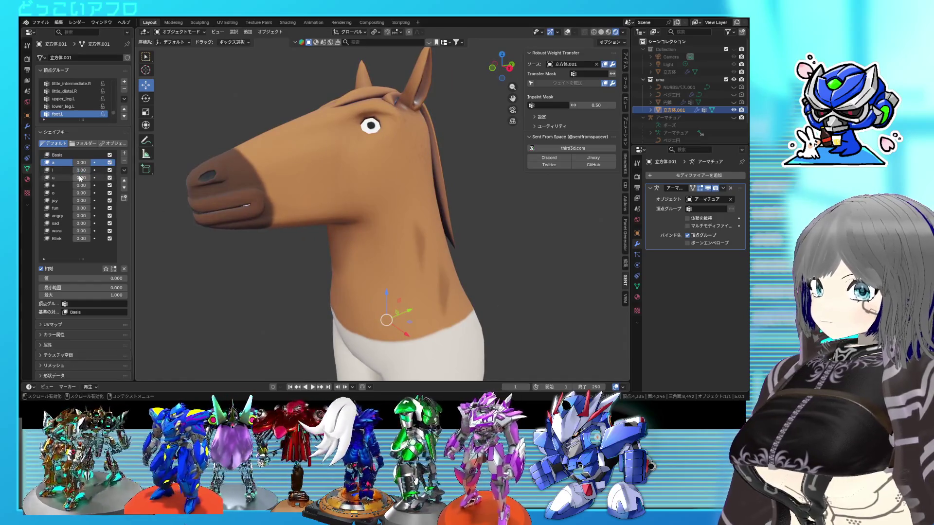
mouse_move(360, 265)
middle_mouse_down()
mouse_move(388, 255)
mouse_move(356, 265)
mouse_move(358, 275)
mouse_move(357, 264)
mouse_move(370, 265)
middle_mouse_up()
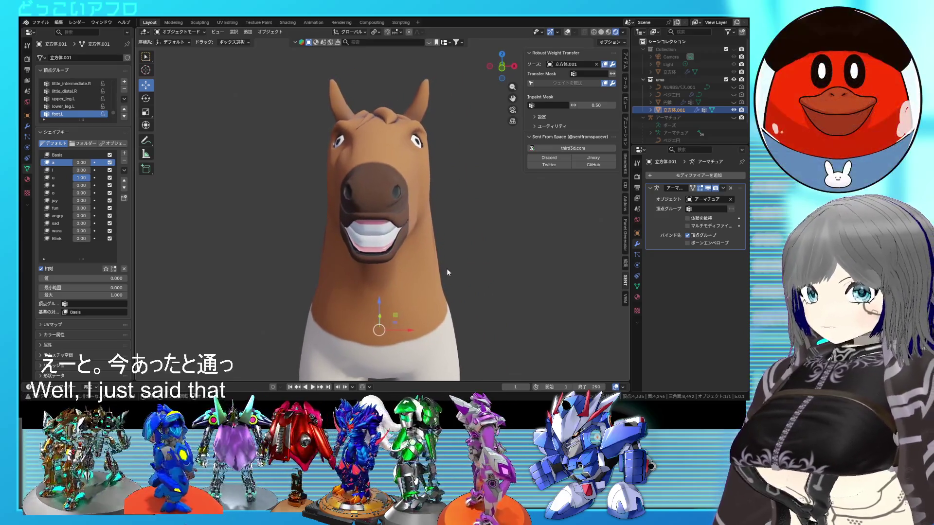
left_click(489, 271)
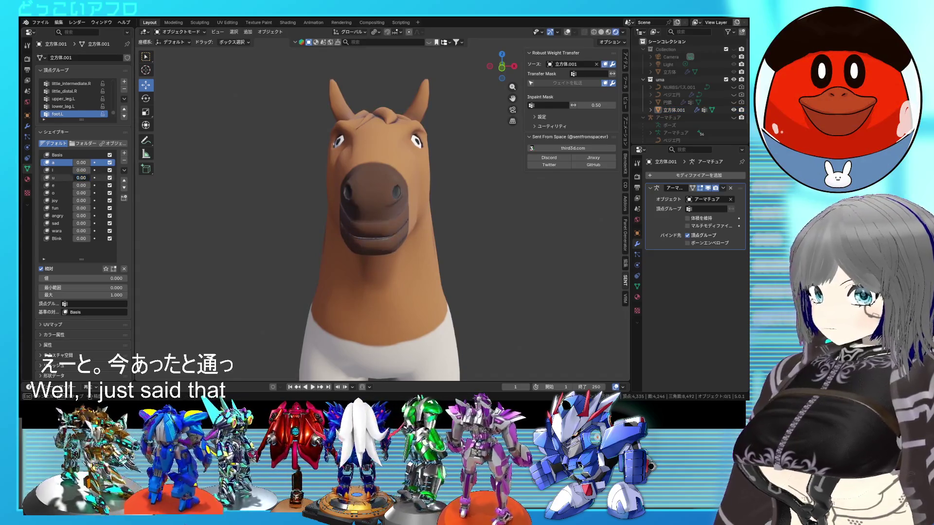
Raise and lower shape key e, and reset shape key o to 0
left_click_drag(81, 185, 97, 185)
middle_click_drag(340, 253, 278, 252)
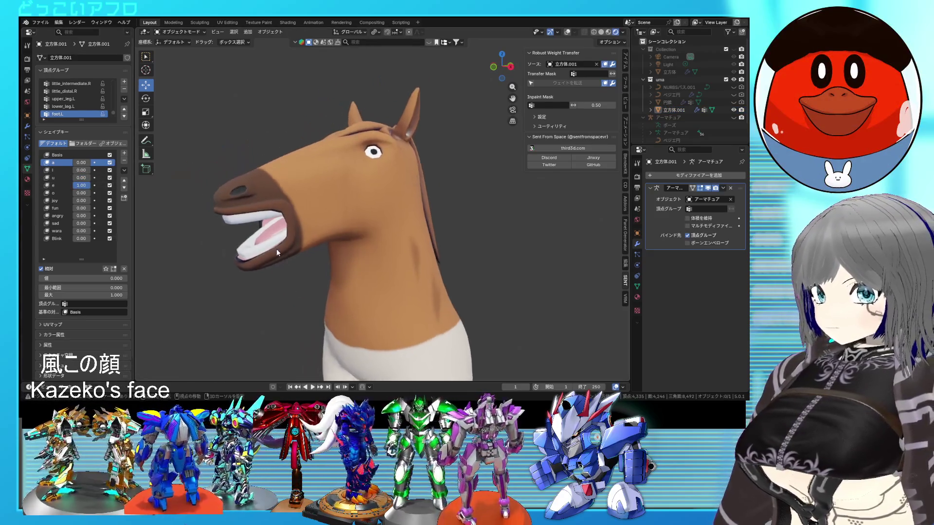
middle_click_drag(409, 284, 250, 243)
mouse_move(81, 185)
left_mouse_down()
mouse_move(75, 190)
mouse_move(105, 192)
left_mouse_up()
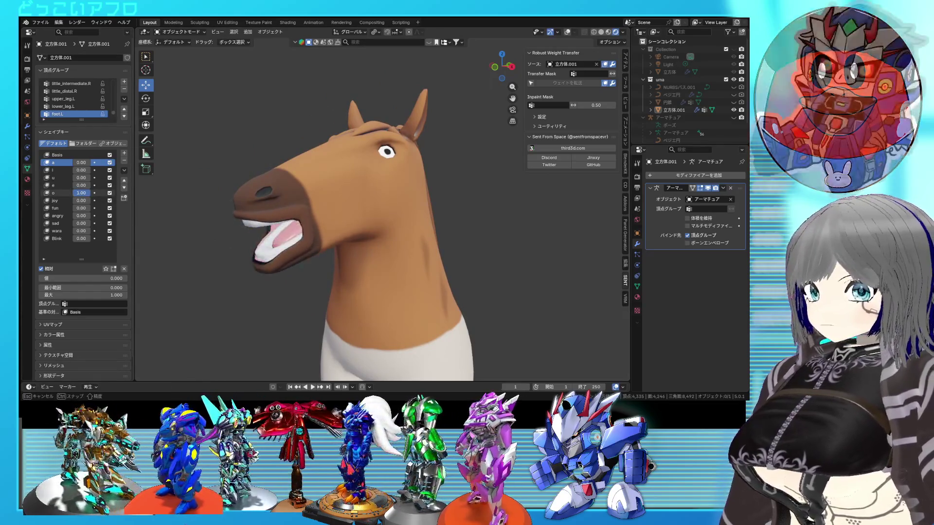
mouse_move(81, 193)
left_mouse_down()
mouse_move(89, 201)
mouse_move(73, 201)
mouse_move(92, 209)
left_mouse_up()
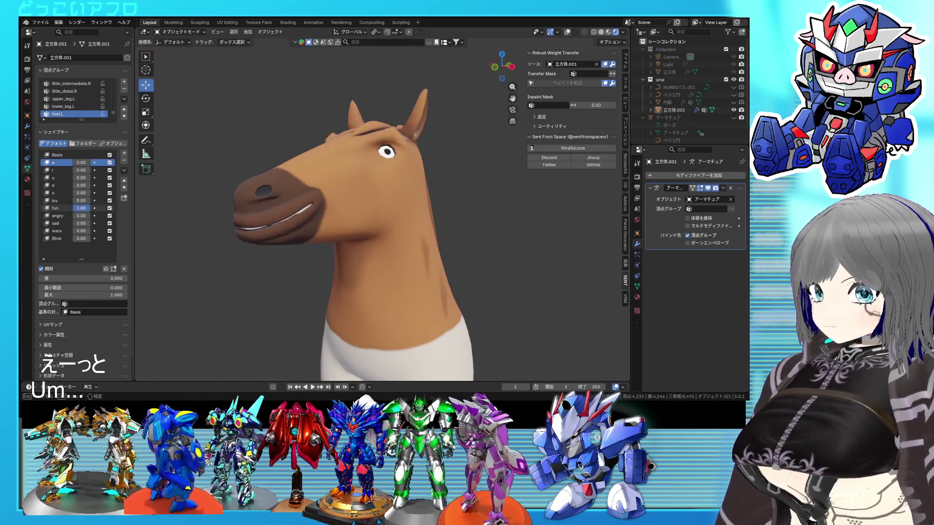
Try the fun, angry, sad and wara expressions, with shape key i at 0.52
mouse_move(350, 234)
middle_mouse_down()
mouse_move(332, 240)
mouse_move(393, 230)
middle_mouse_up()
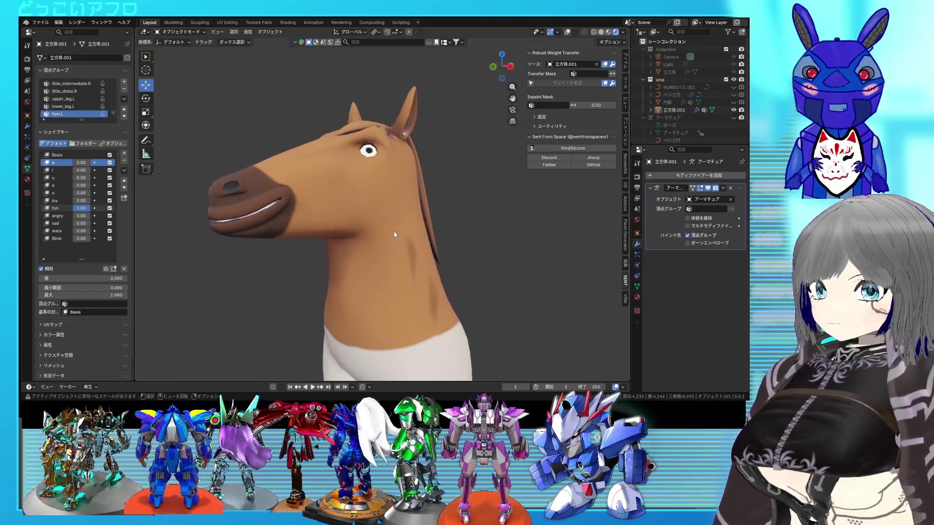
scroll(393, 231, "up", 2)
left_click_drag(87, 172, 85, 171)
mouse_move(82, 208)
left_mouse_down()
mouse_move(69, 208)
mouse_move(98, 219)
left_mouse_up()
mouse_move(331, 245)
middle_mouse_down()
mouse_move(388, 251)
mouse_move(338, 242)
middle_mouse_up()
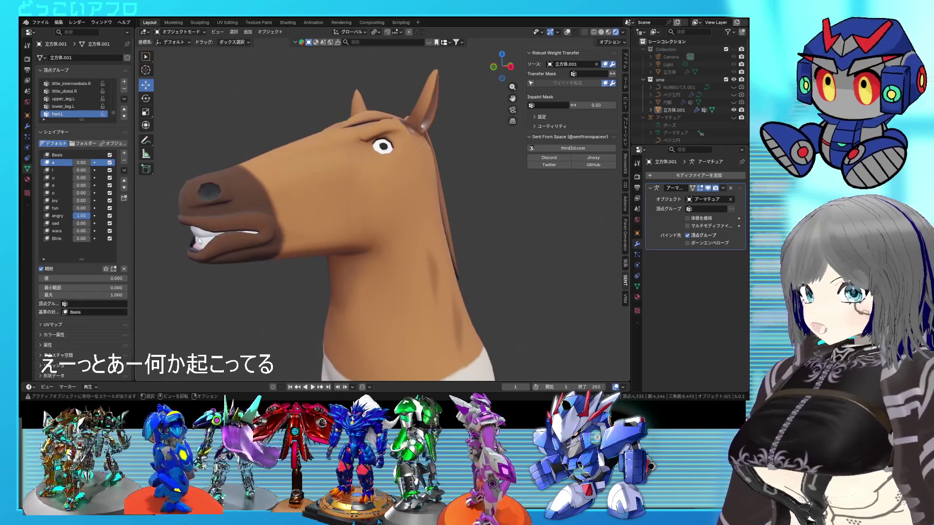
mouse_move(87, 216)
left_mouse_down()
mouse_move(73, 216)
mouse_move(98, 223)
left_mouse_up()
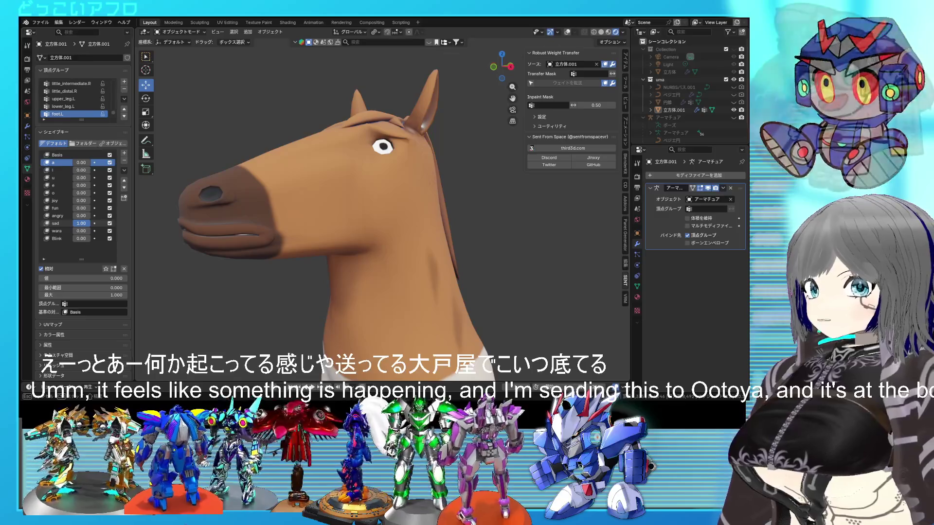
mouse_move(81, 223)
left_mouse_down()
mouse_move(73, 224)
mouse_move(98, 231)
left_mouse_up()
Blend i at 0.27 and a at 0.22, then reset wara, i and a to 0
middle_click_drag(353, 244, 117, 202)
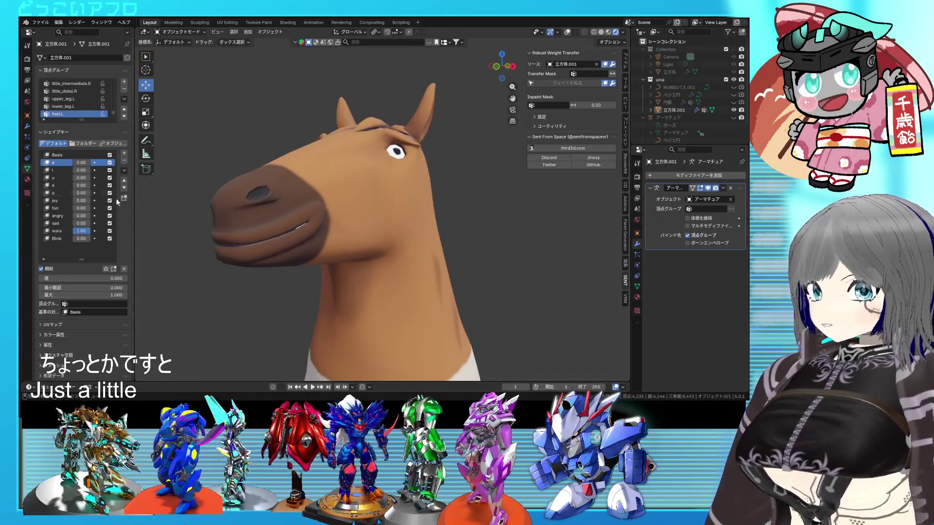
mouse_move(83, 172)
left_mouse_down()
mouse_move(103, 172)
mouse_move(94, 163)
left_mouse_up()
middle_click_drag(360, 248, 329, 246)
mouse_move(467, 261)
middle_mouse_down()
mouse_move(503, 271)
mouse_move(532, 299)
mouse_move(551, 295)
mouse_move(493, 279)
middle_mouse_up()
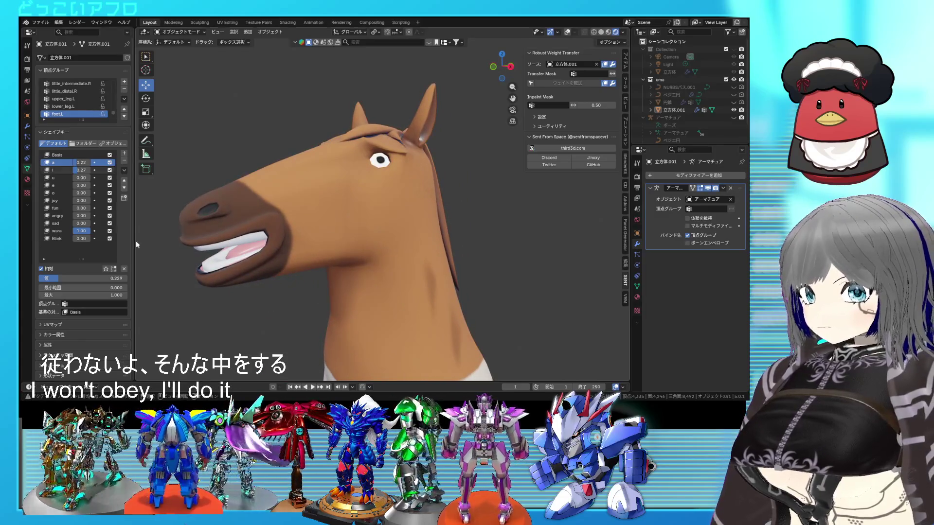
left_click_drag(84, 233, 53, 232)
mouse_move(86, 172)
left_mouse_down()
mouse_move(57, 172)
mouse_move(52, 162)
left_mouse_up()
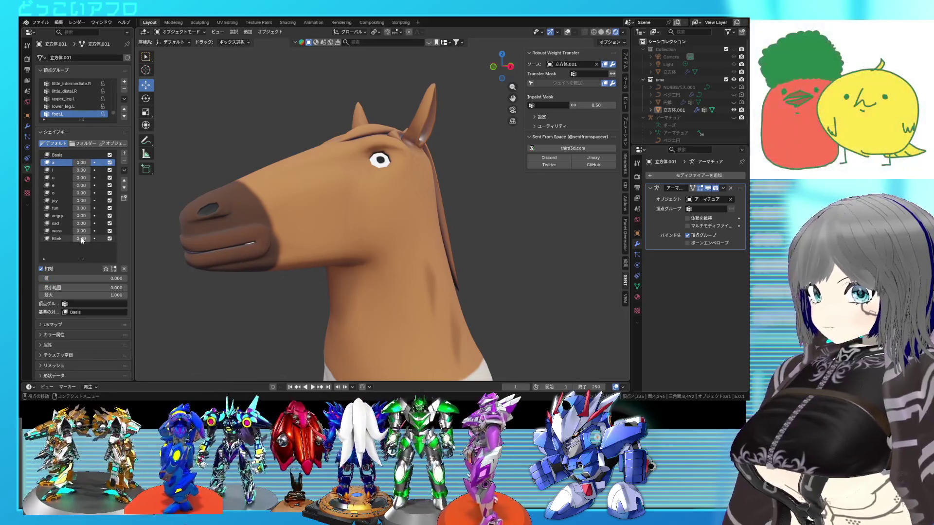
View the neutral-faced horse from the front and save 14.blend
mouse_move(494, 253)
middle_mouse_down()
mouse_move(453, 271)
mouse_move(467, 262)
mouse_move(404, 255)
mouse_move(496, 246)
mouse_move(444, 234)
middle_mouse_up()
scroll(450, 238, "down", 4)
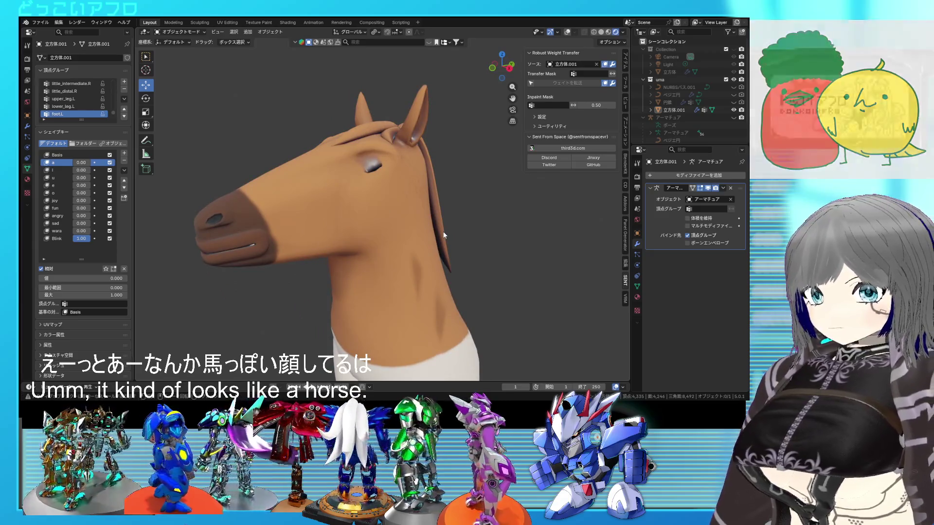
scroll(444, 236, "down", 3)
scroll(442, 234, "down", 1)
mouse_move(442, 232)
middle_mouse_down()
mouse_move(426, 209)
mouse_move(496, 203)
mouse_move(408, 216)
mouse_move(328, 212)
mouse_move(354, 204)
mouse_move(441, 213)
middle_mouse_up()
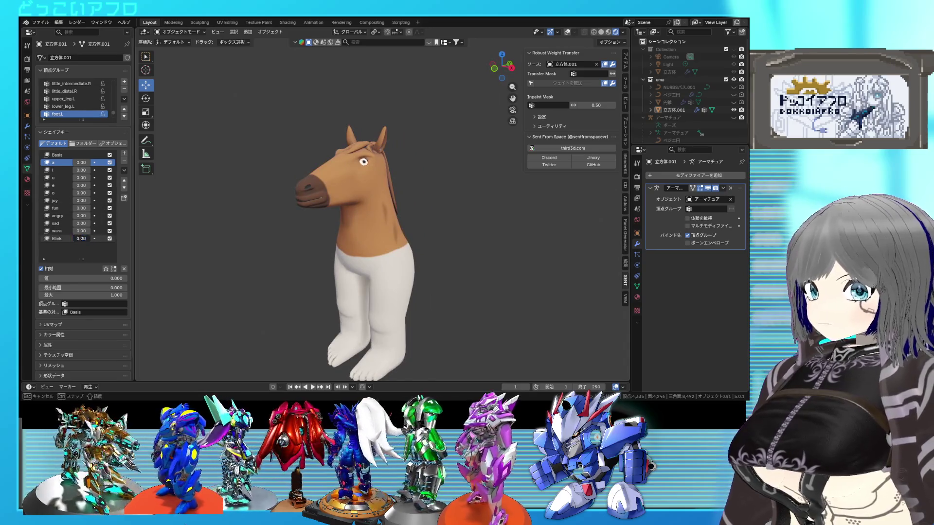
key("ctrl+s")
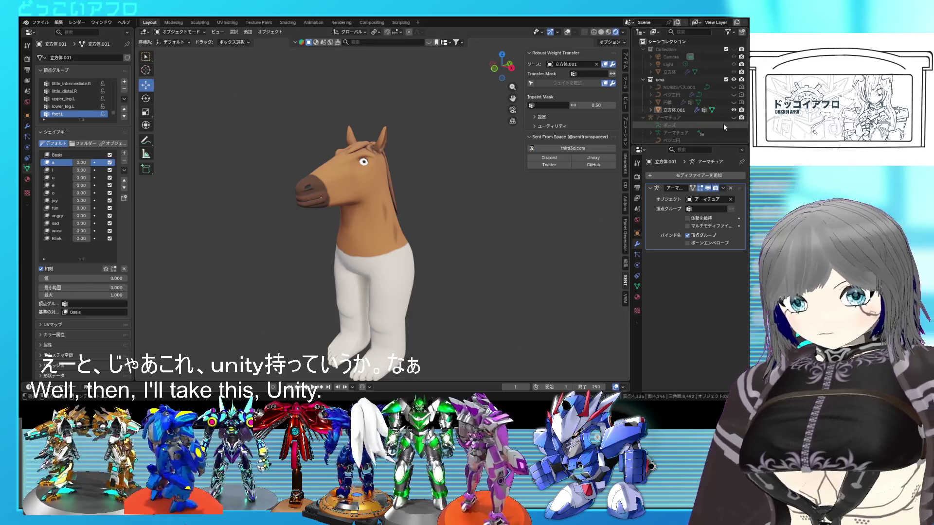
Select the horse, turn overlays back on, and pack all external resources into the file
scroll(669, 140, "down", 2)
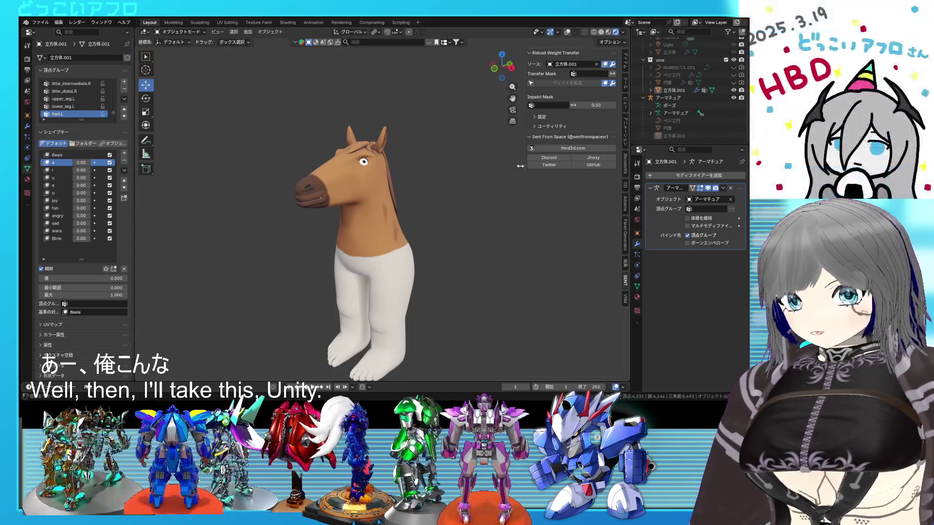
left_click(370, 179)
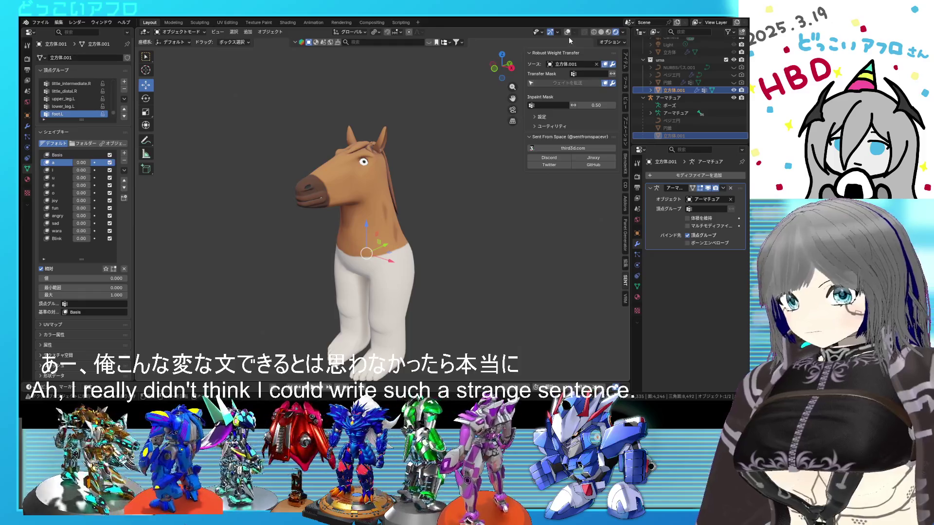
left_click(568, 33)
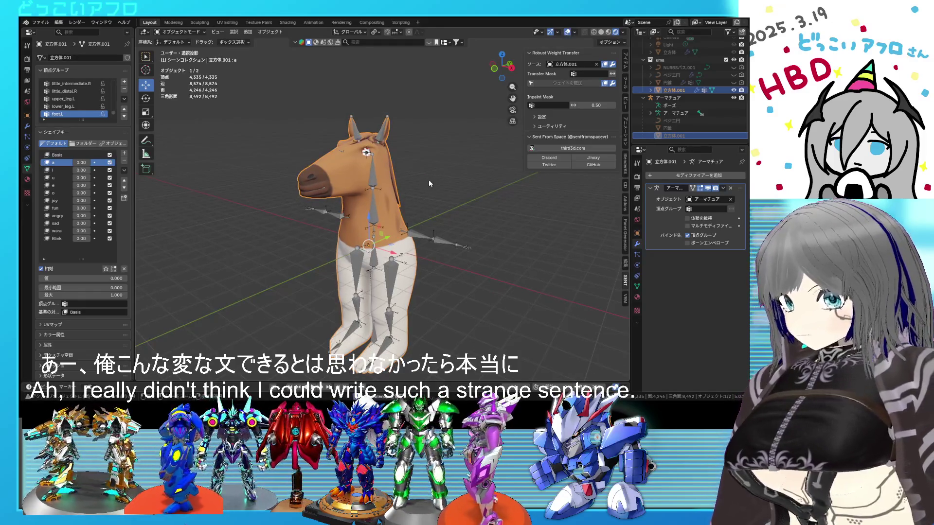
left_click(40, 23)
mouse_move(94, 159)
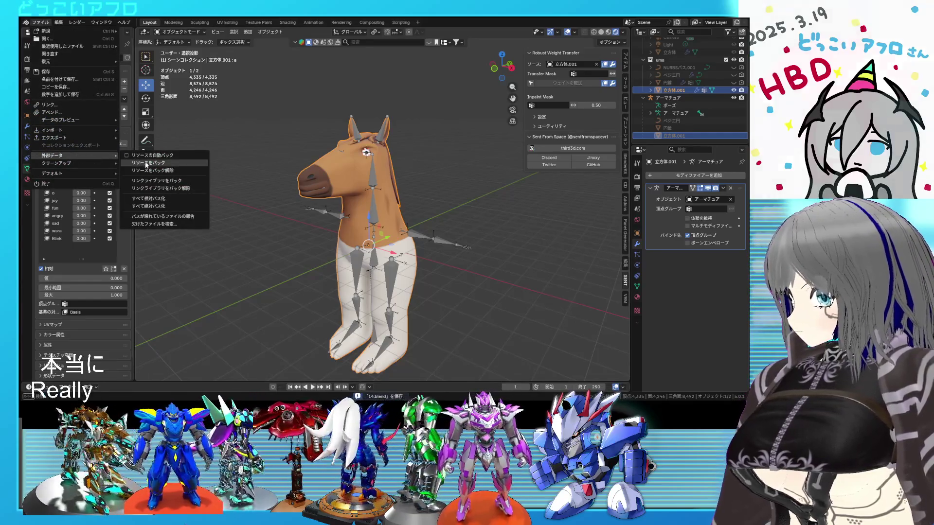
left_click(149, 163)
Unpack resources using 'Use files in current directory (create when necessary)'
left_click(35, 22)
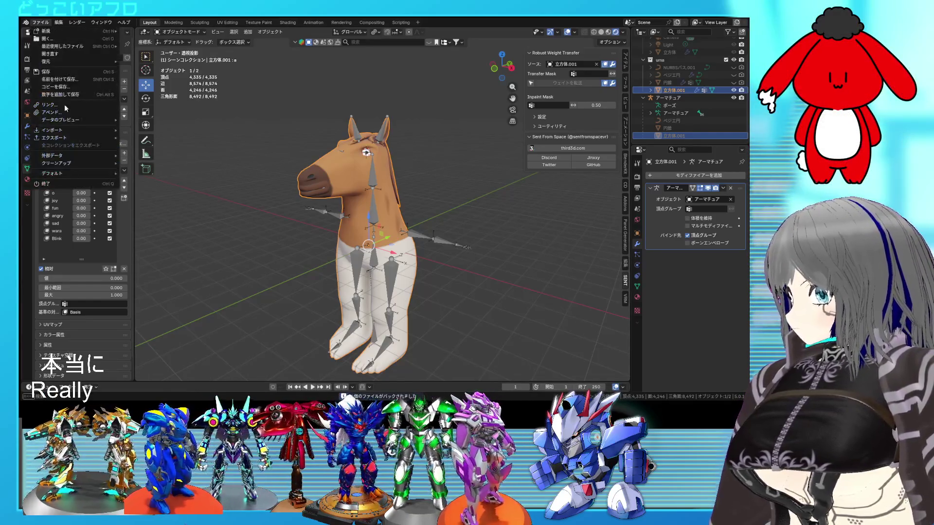
mouse_move(86, 152)
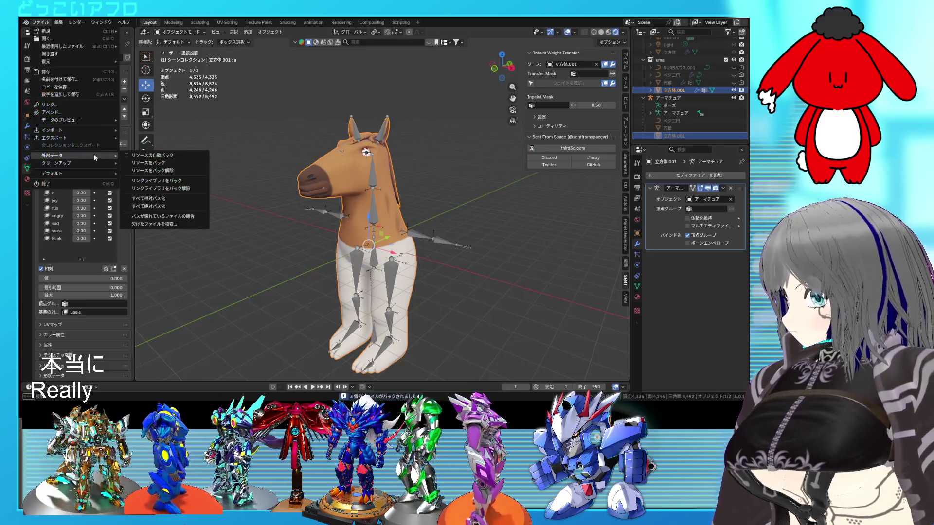
left_click(164, 171)
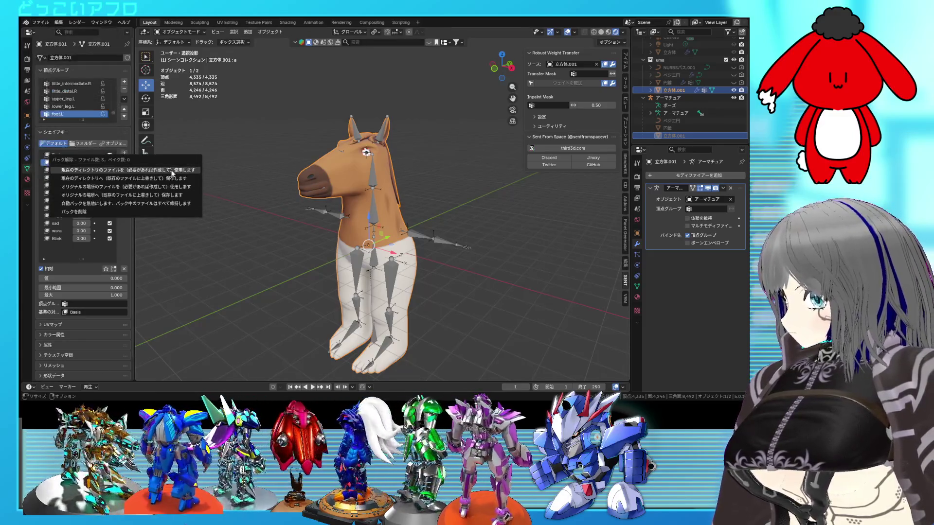
left_click(171, 174)
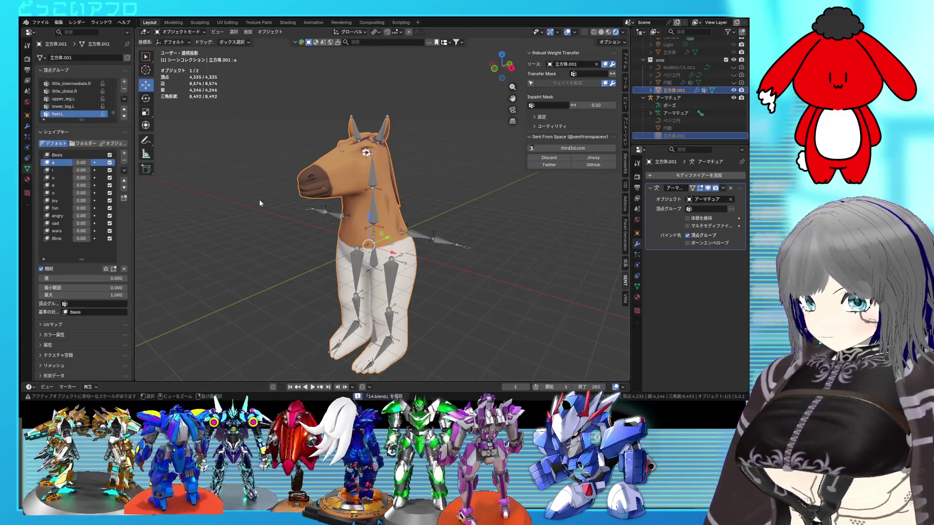
middle_click_drag(415, 183, 414, 181, "shift")
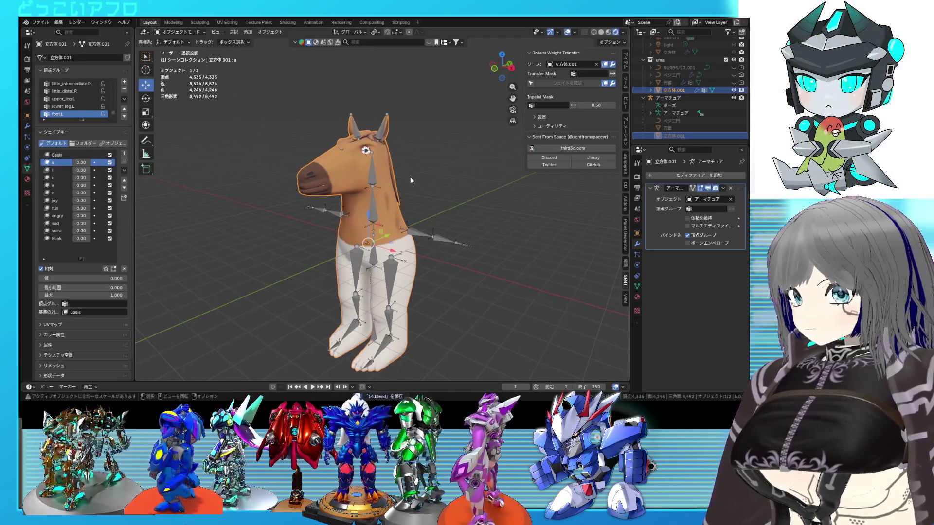
Put the armature in Pose Mode and trackball-rotate the eye.L bone
scroll(380, 158, "up", 5)
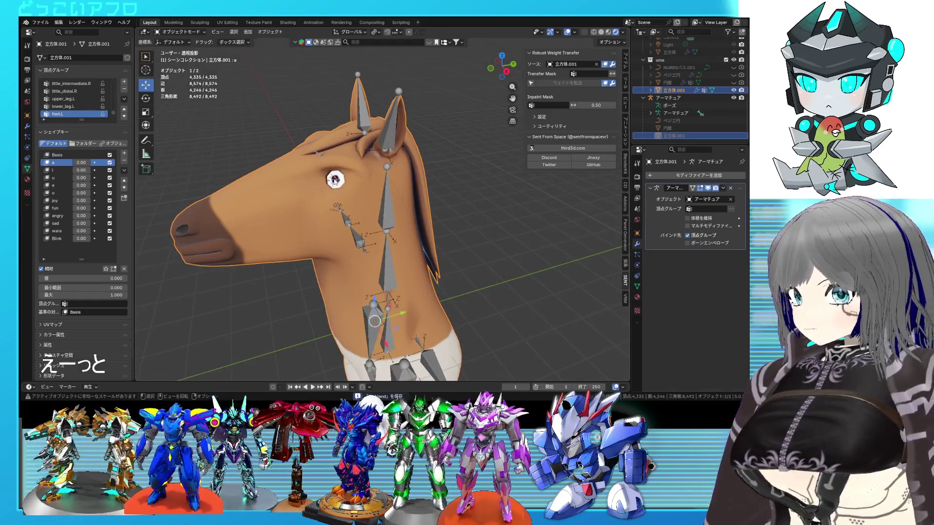
left_click(334, 180)
key("ctrl+Tab")
left_click(334, 180)
key("r")
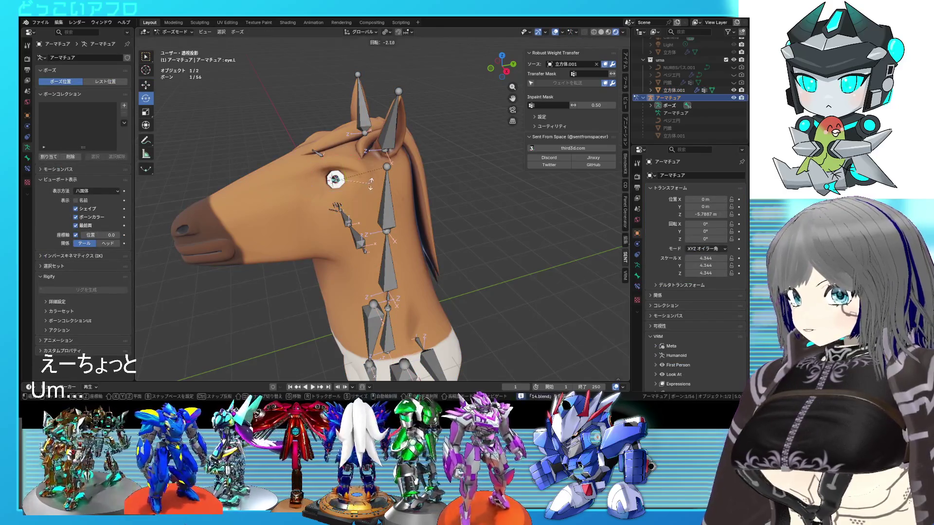
key("r")
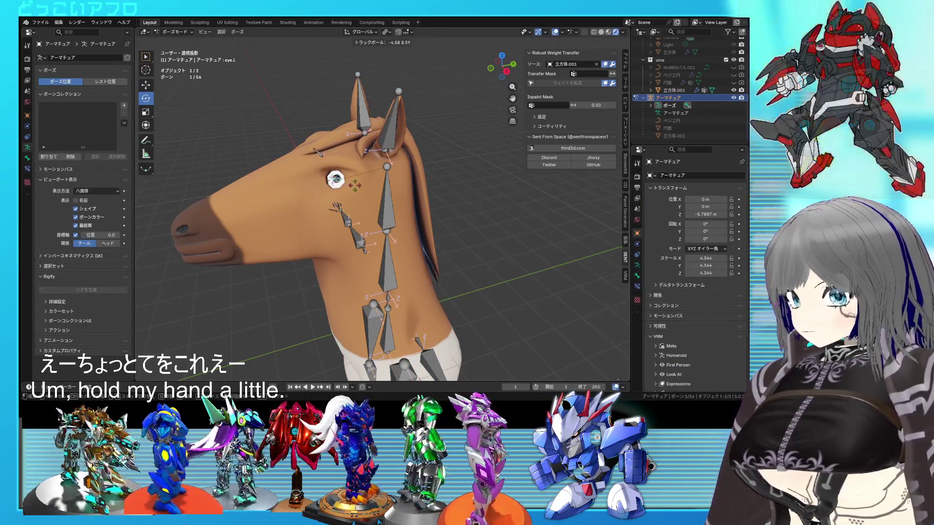
key("Return")
Hide the bone and grid overlays to inspect the turned eye, then show them again
left_click(500, 195)
mouse_move(501, 194)
middle_mouse_down()
mouse_move(530, 193)
mouse_move(521, 179)
middle_mouse_up()
left_click(555, 32)
middle_click_drag(462, 131, 398, 120)
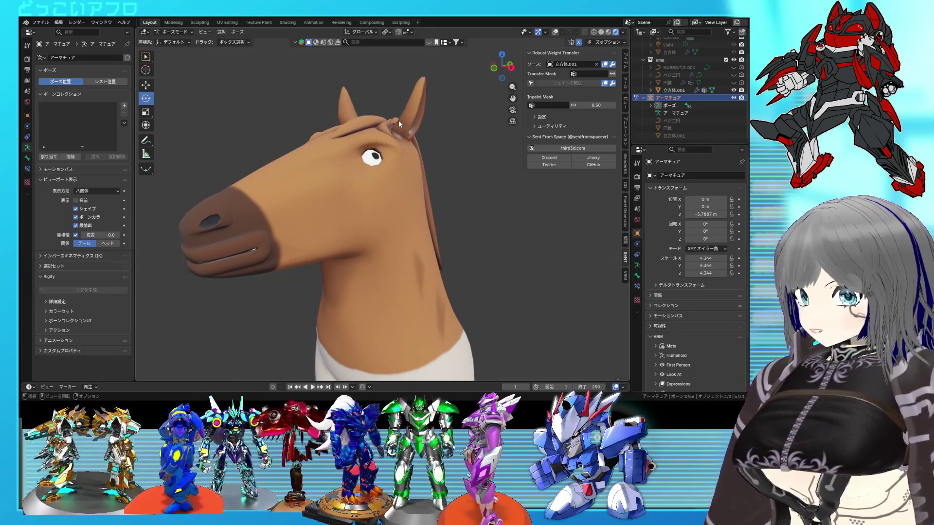
middle_click_drag(428, 175, 415, 178)
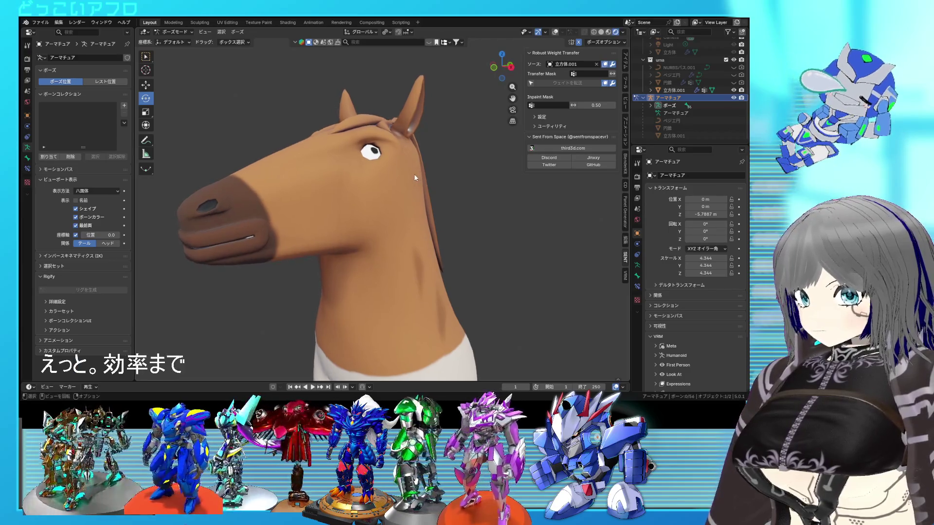
left_click(555, 32)
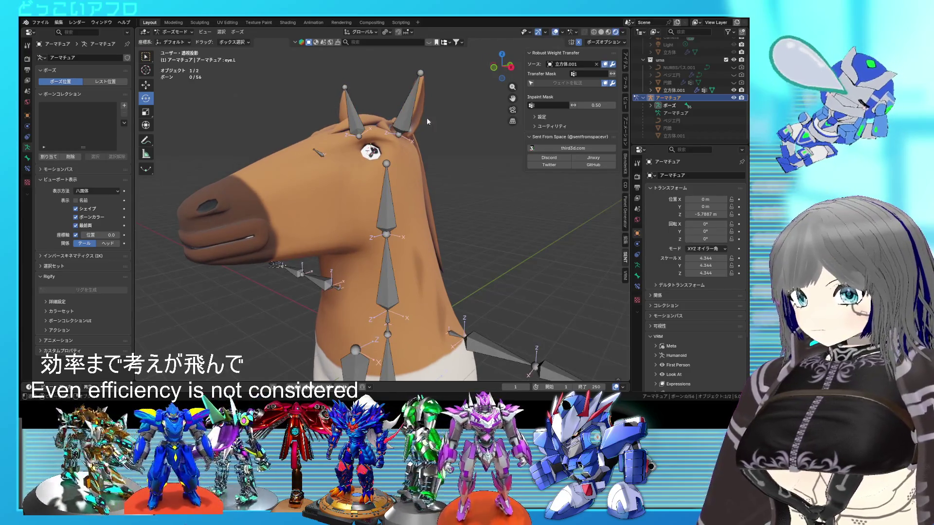
Freely rotate the eye bone three more times to test different gaze directions
left_click(371, 152)
key("shift+alt+z")
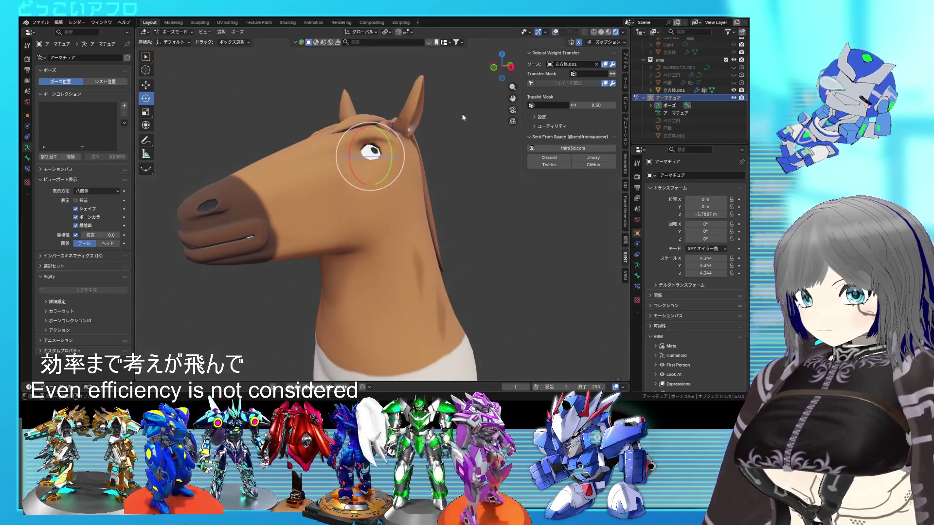
key("r")
key("r")
left_click(466, 121)
mouse_move(467, 123)
middle_mouse_down()
mouse_move(472, 141)
mouse_move(523, 128)
mouse_move(460, 123)
mouse_move(473, 119)
middle_mouse_up()
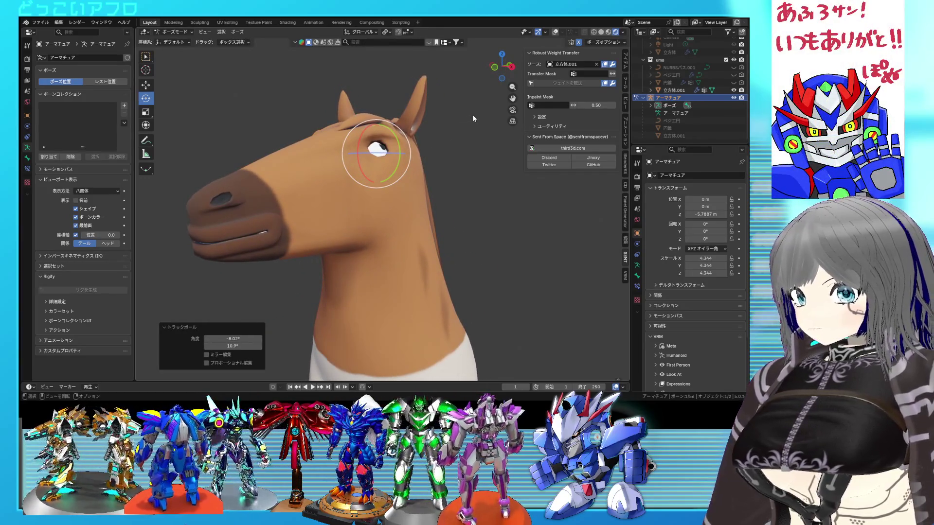
key("r")
key("r")
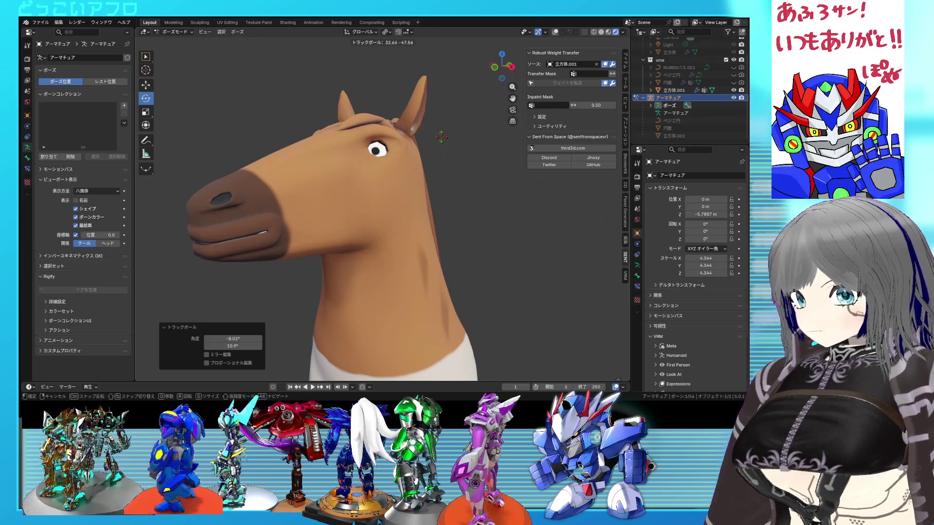
left_click(441, 138)
mouse_move(440, 145)
middle_mouse_down()
mouse_move(485, 156)
mouse_move(429, 150)
middle_mouse_up()
key("r")
key("r")
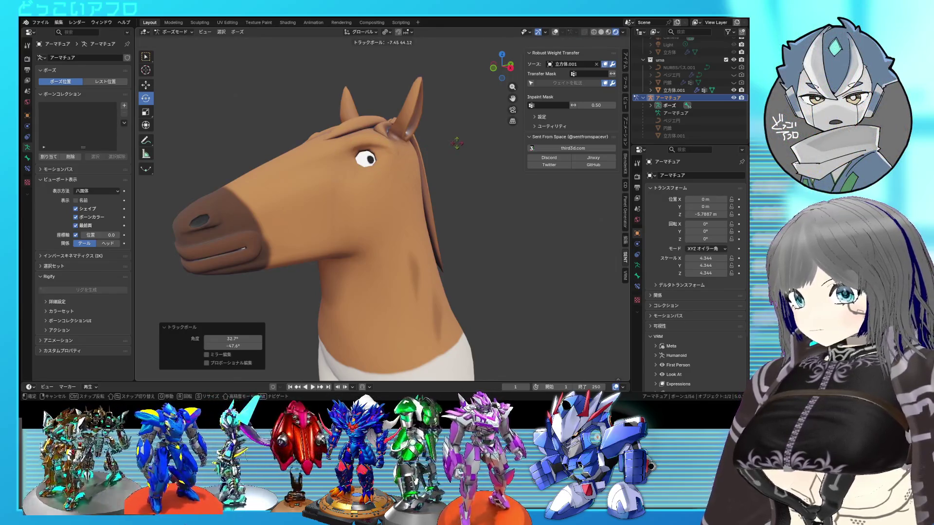
left_click(434, 124)
mouse_move(434, 123)
middle_mouse_down()
mouse_move(486, 130)
mouse_move(407, 125)
middle_mouse_up()
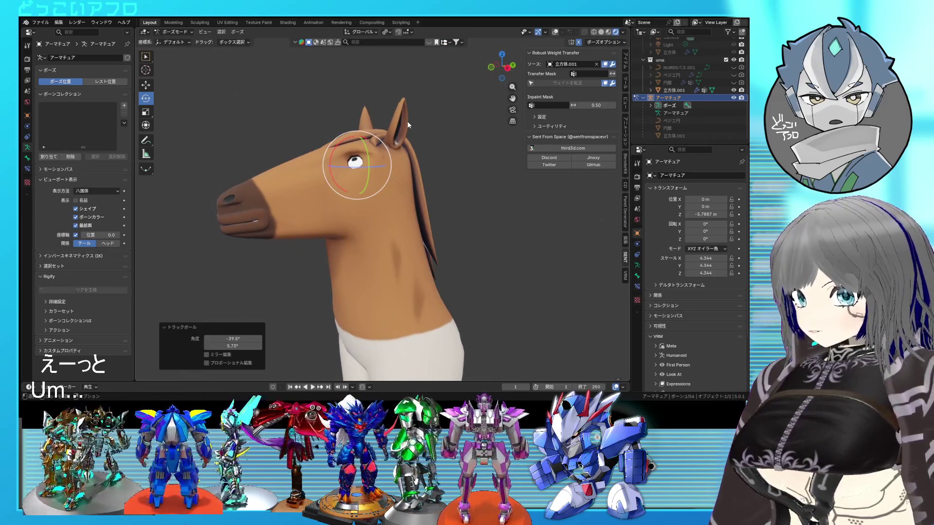
Clear all bone transforms back to the rest pose and deselect the bones
left_click(238, 31)
mouse_move(265, 51)
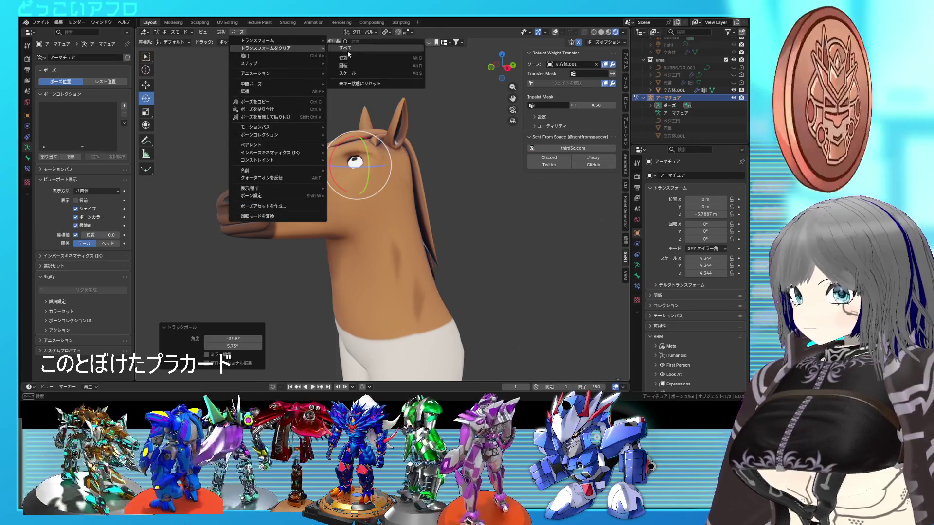
left_click(345, 47)
mouse_move(409, 155)
middle_mouse_down()
mouse_move(444, 177)
mouse_move(413, 156)
mouse_move(463, 153)
mouse_move(388, 155)
mouse_move(422, 152)
mouse_move(412, 176)
mouse_move(346, 163)
mouse_move(400, 155)
mouse_move(349, 158)
mouse_move(384, 162)
middle_mouse_up()
left_click(444, 177)
scroll(423, 157, "down", 2)
left_click(49, 23)
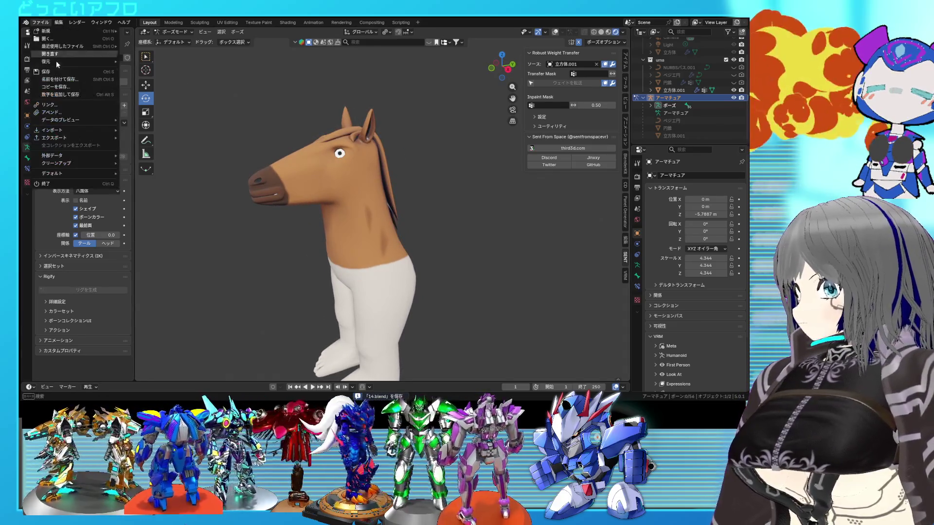
Return to Object Mode with bones and grid visible and save 14.blend
mouse_move(70, 137)
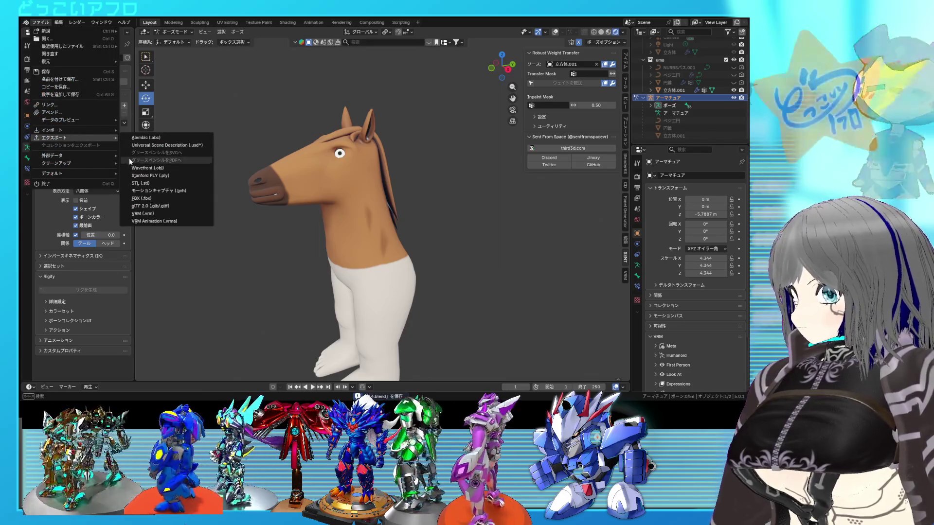
left_click(170, 28)
left_click(172, 38)
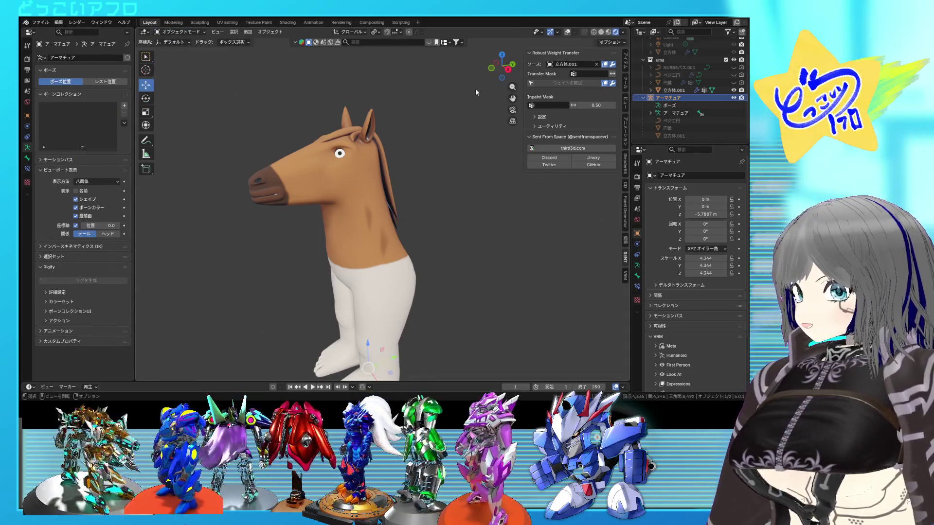
left_click(569, 32)
key("ctrl+s")
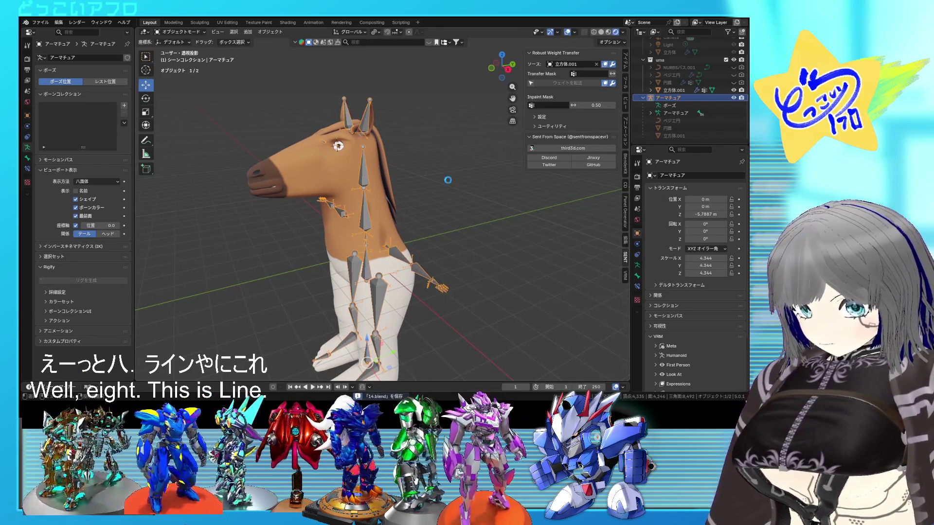
Select the horse mesh with its armature and check the File > Export formats
key("a")
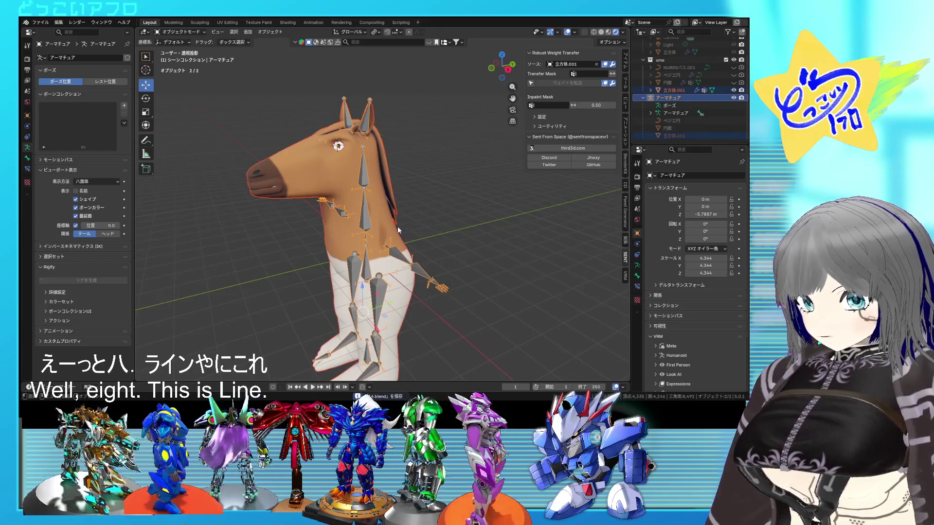
left_click(41, 23)
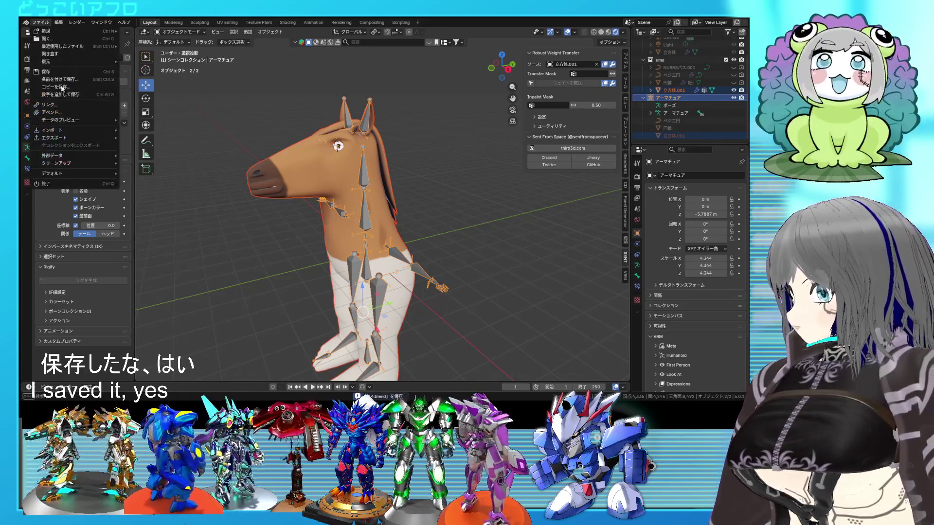
mouse_move(84, 137)
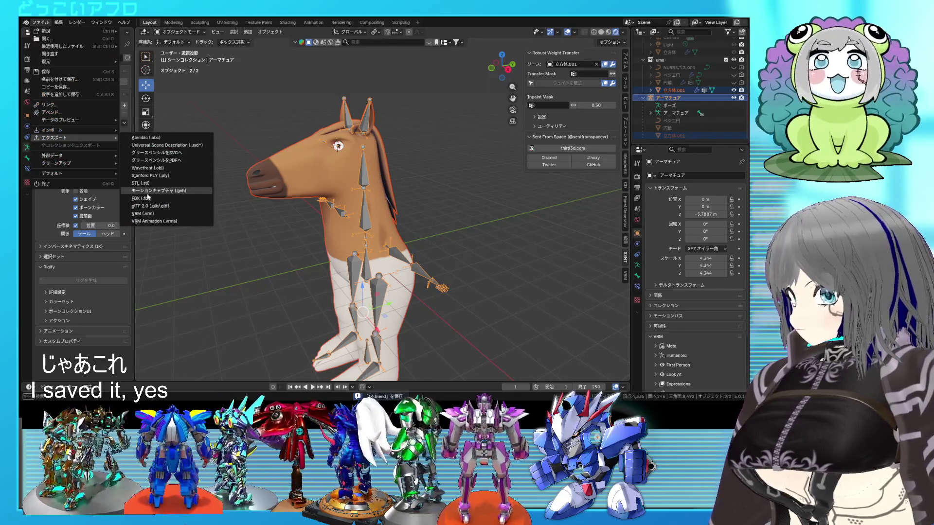
left_click(172, 202)
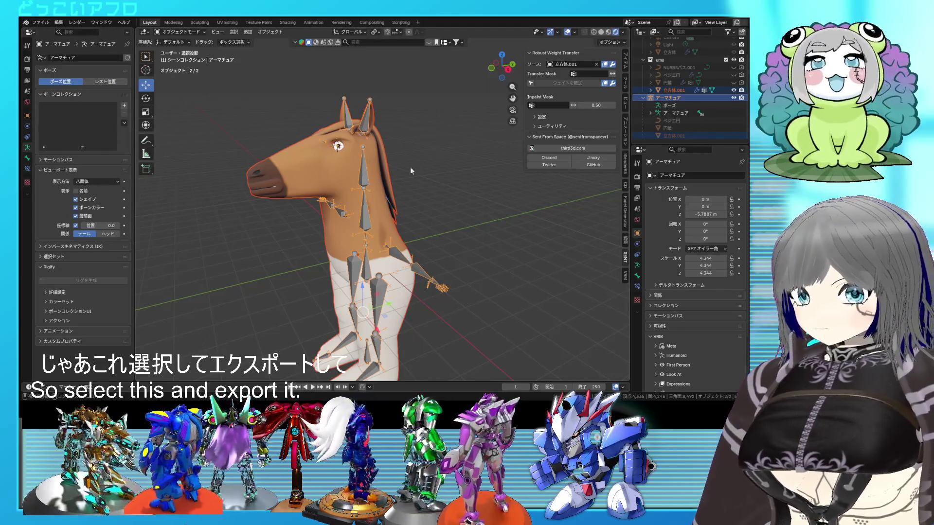
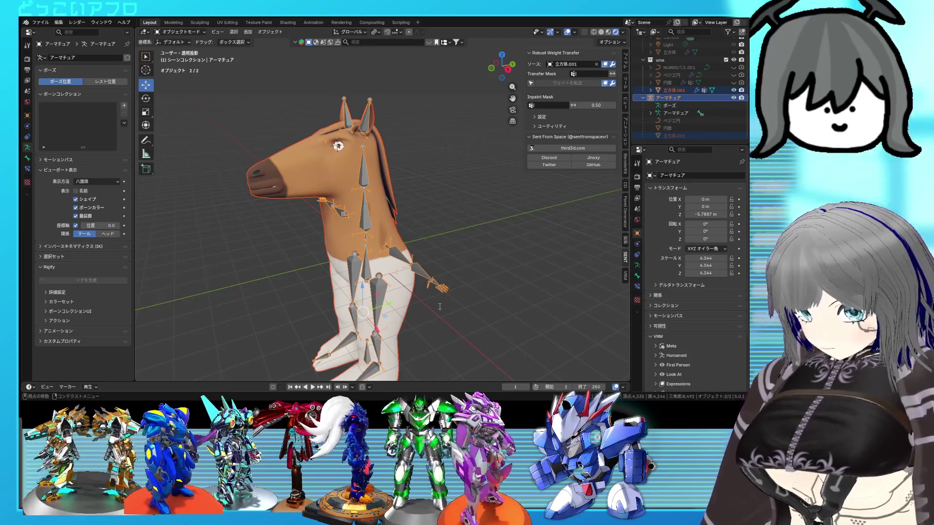
Switch to a front orthographic wireframe view of the horse and save the file
double_click(670, 90)
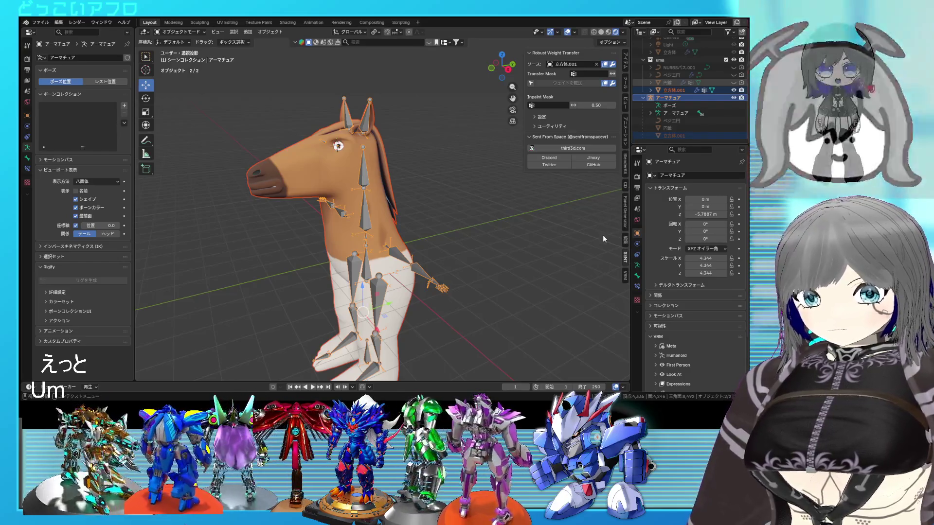
middle_click_drag(579, 313, 441, 282)
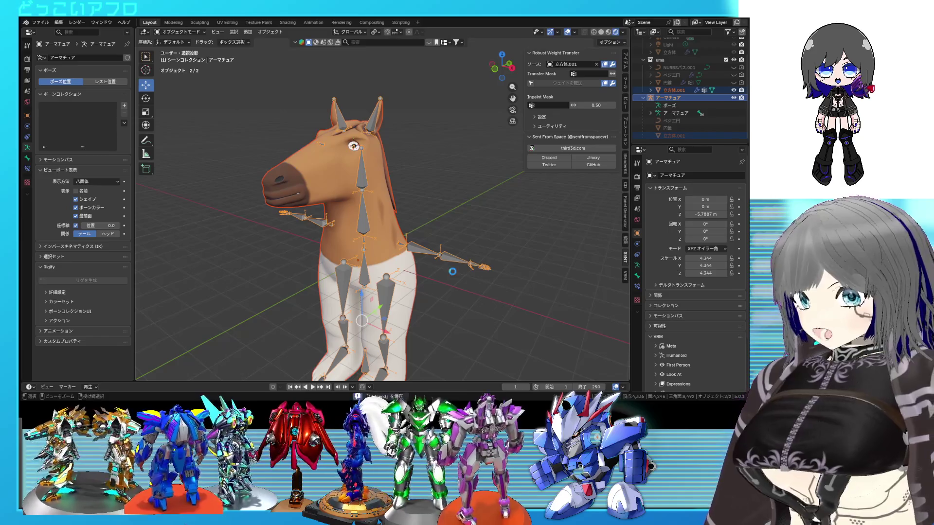
key("shift+z")
key("KP_1")
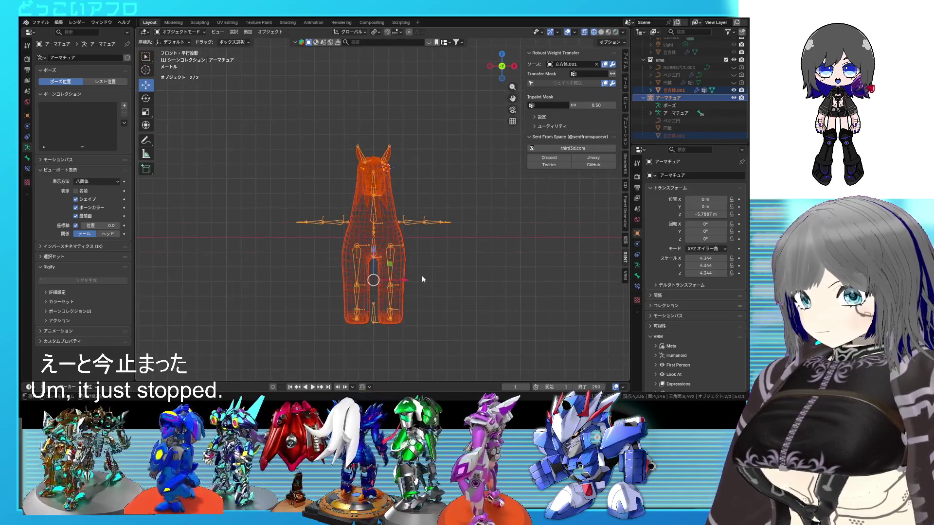
key("ctrl+s")
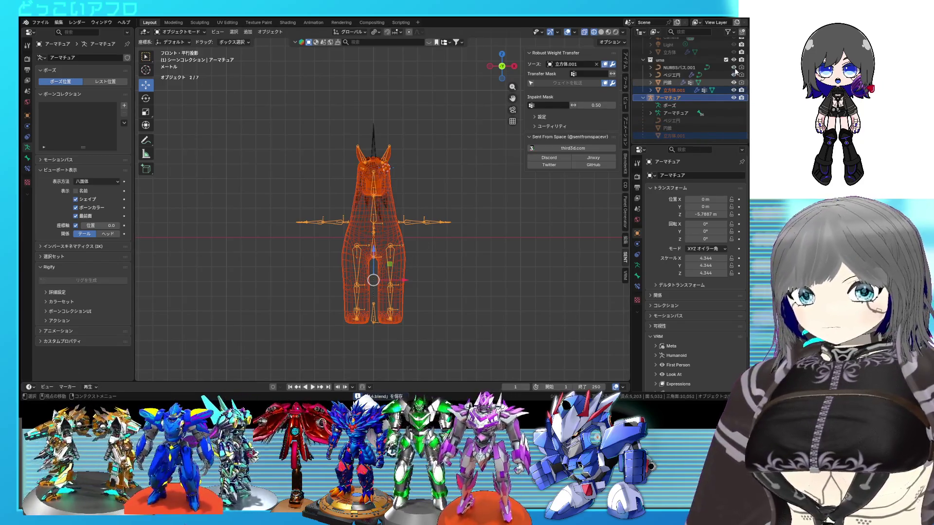
Select everything and raise it along Z until the feet touch the grid, then save
key("a")
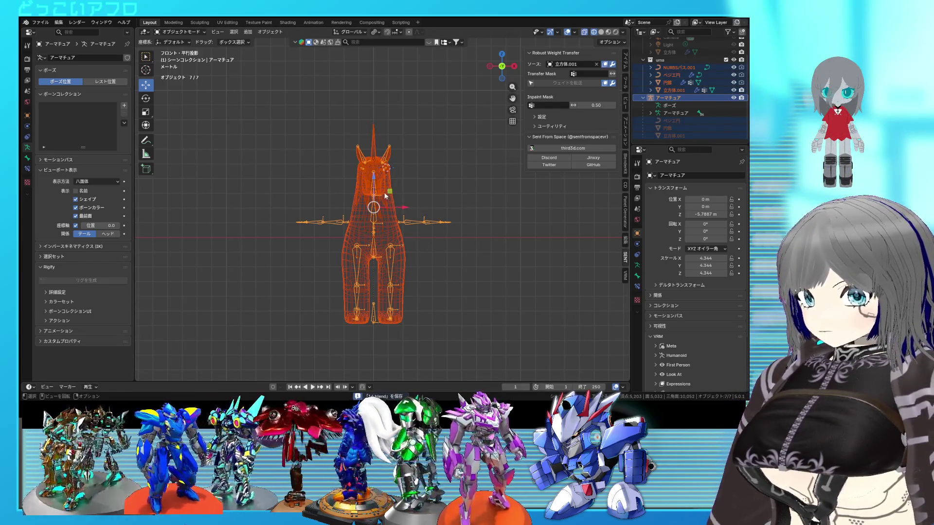
key("g")
key("z")
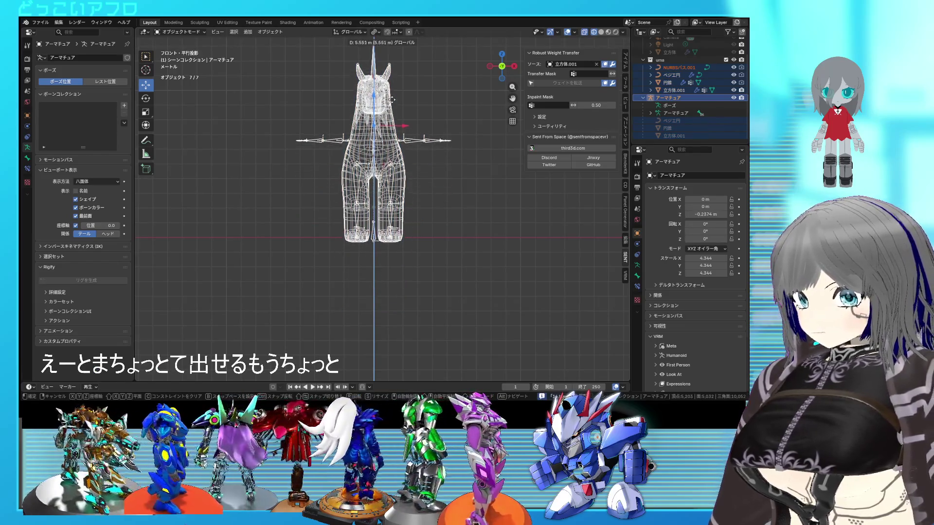
left_click(397, 95)
key("ctrl+s")
Nudge the model slightly down to rest at Z ≈ 0.0216 m, then deselect everything
scroll(455, 263, "up", 3)
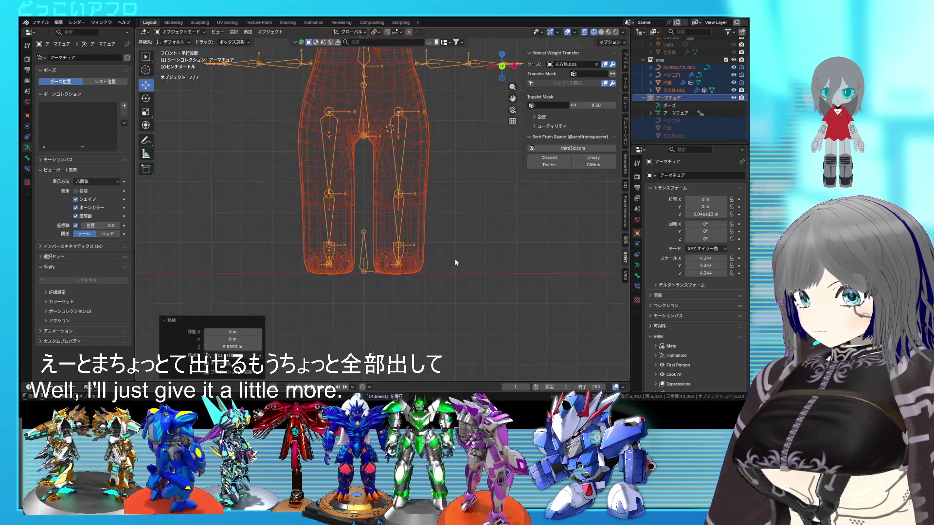
scroll(455, 263, "up", 5)
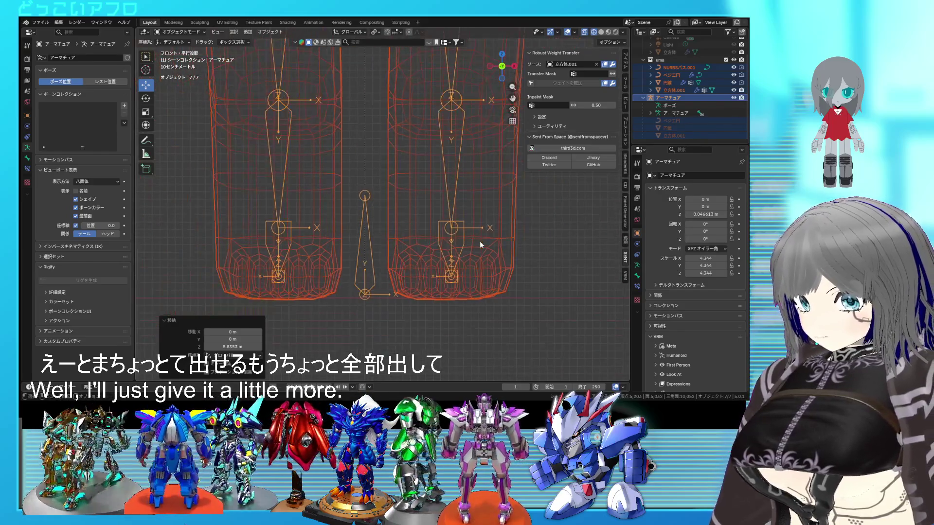
key("g")
key("z")
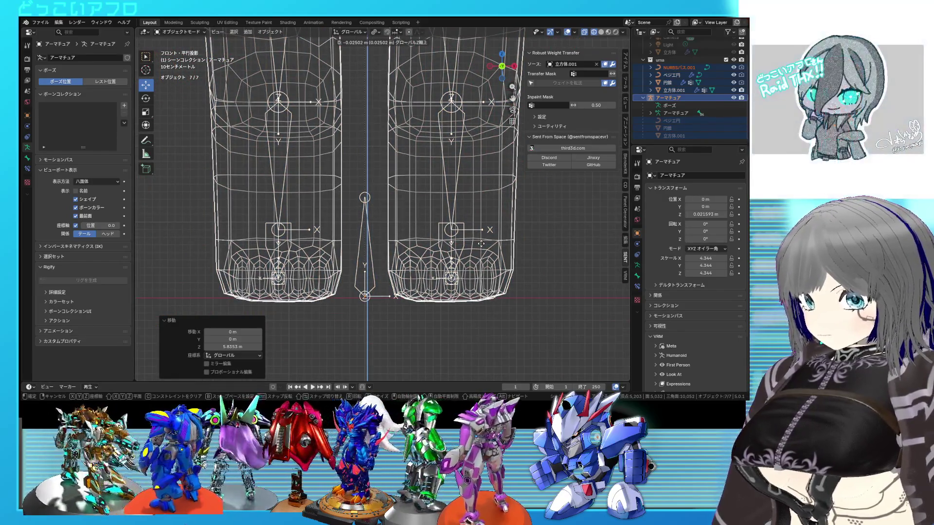
left_click(481, 243)
scroll(477, 238, "down", 6)
mouse_move(473, 231)
middle_mouse_down()
mouse_move(460, 253)
mouse_move(429, 269)
middle_mouse_up()
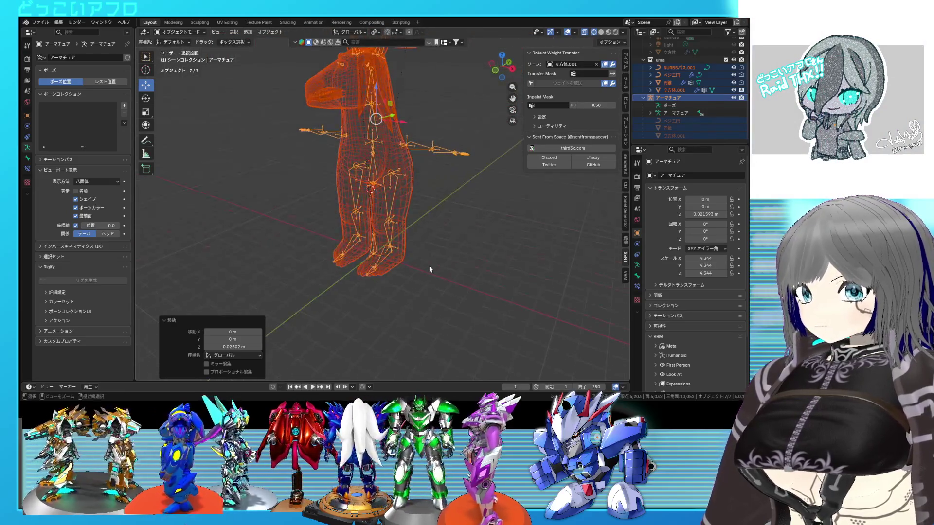
scroll(423, 267, "up", 3)
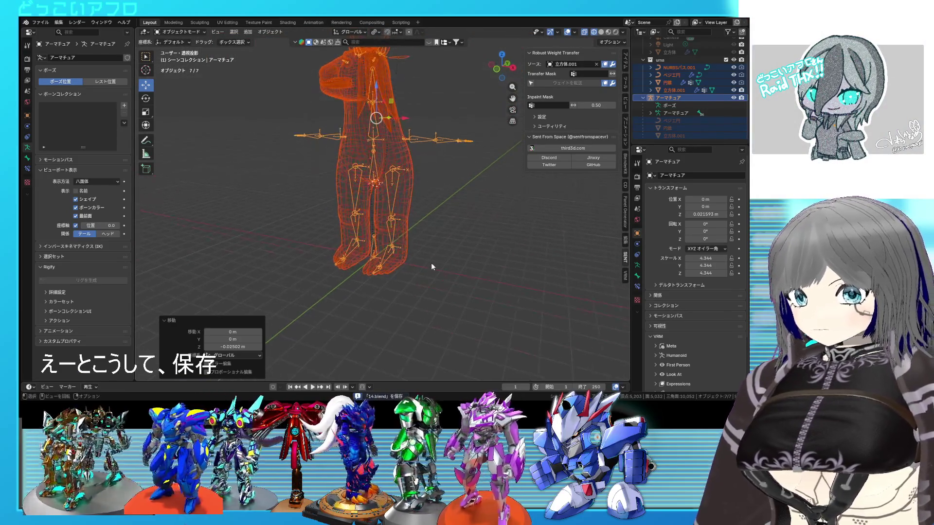
left_click(436, 271)
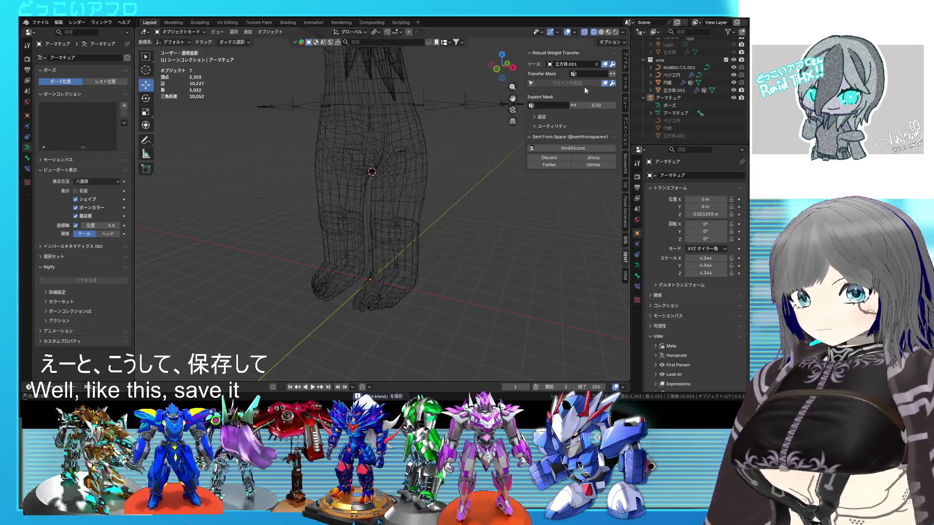
Reset the 3D cursor to the origin and add a VRM Humanoid reference armature, moved aside along Y
left_click(625, 101)
mouse_move(597, 194)
left_mouse_down()
mouse_move(597, 210)
mouse_move(595, 194)
left_mouse_up()
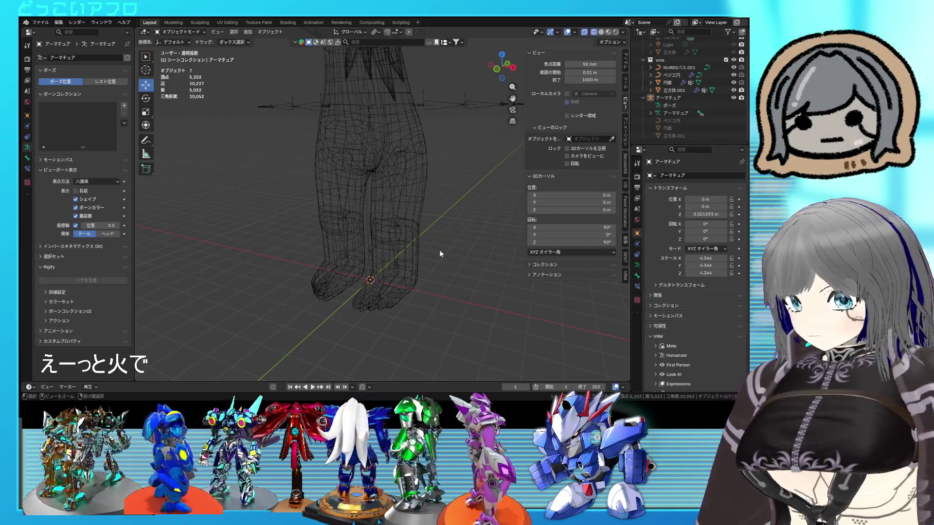
key("shift+a")
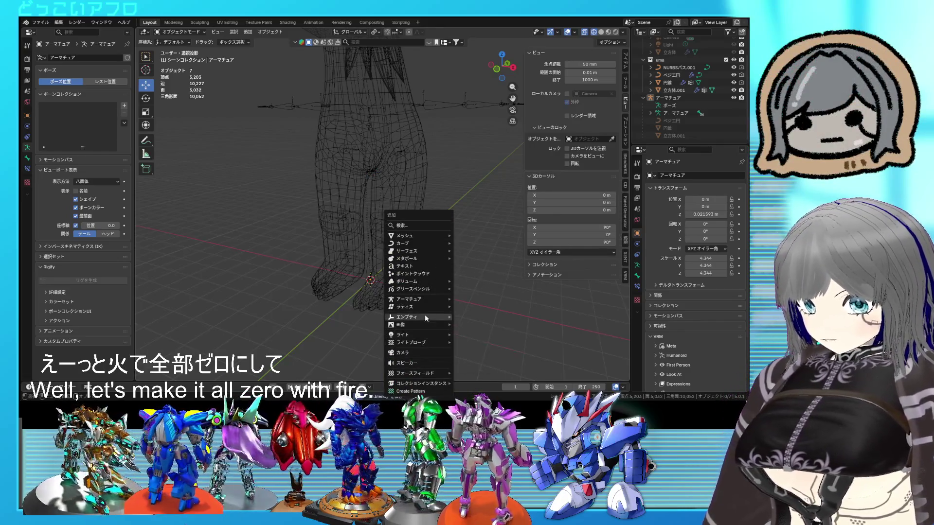
mouse_move(425, 298)
left_click(477, 312)
scroll(461, 313, "down", 3)
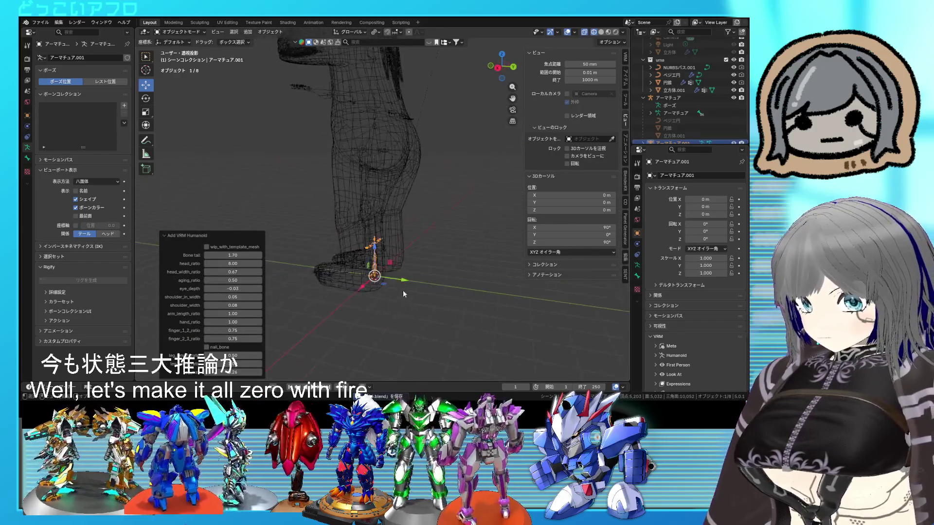
key("g")
key("y")
left_click(380, 277)
scroll(380, 276, "down", 2)
Box-select the horse, set the pivot to the 3D cursor, and scale it to 0.133
middle_click_drag(380, 277, 428, 262)
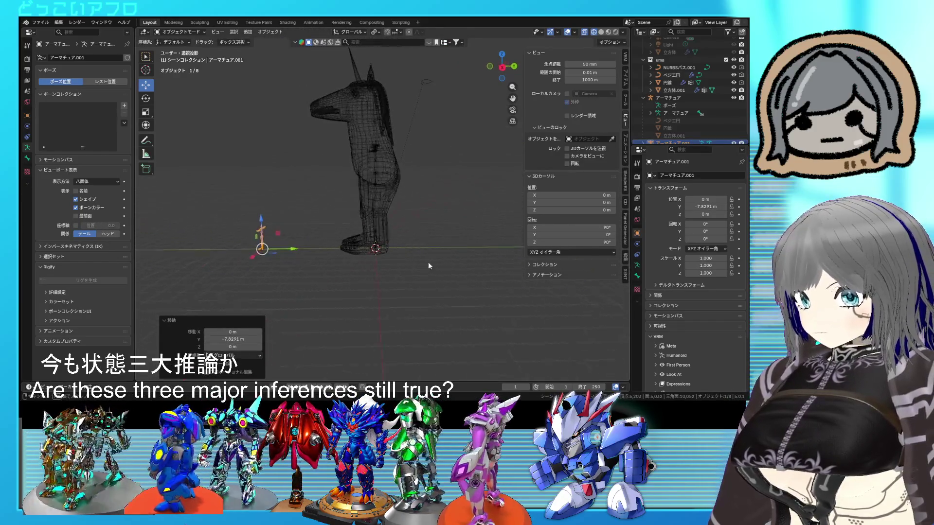
scroll(430, 262, "down", 2)
left_click_drag(437, 281, 324, 47)
key("KP_Decimal")
key("KP_1")
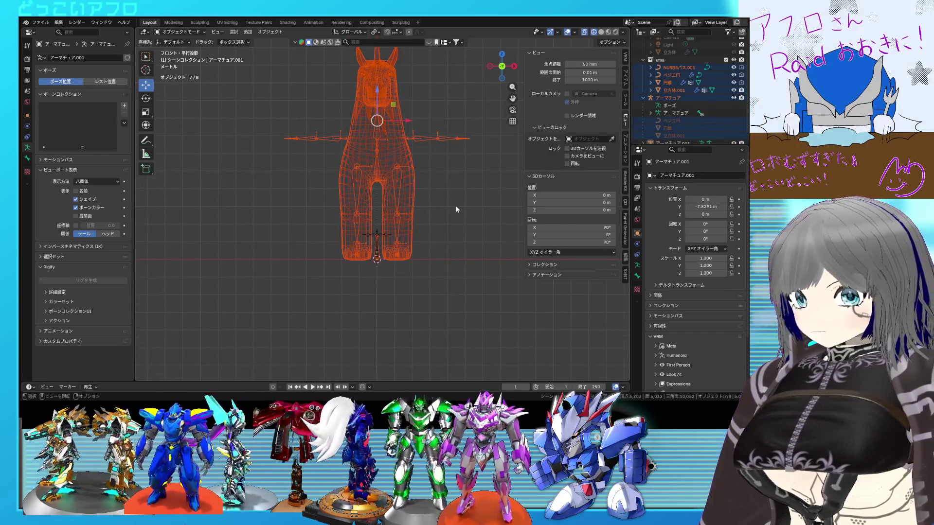
left_click(364, 32)
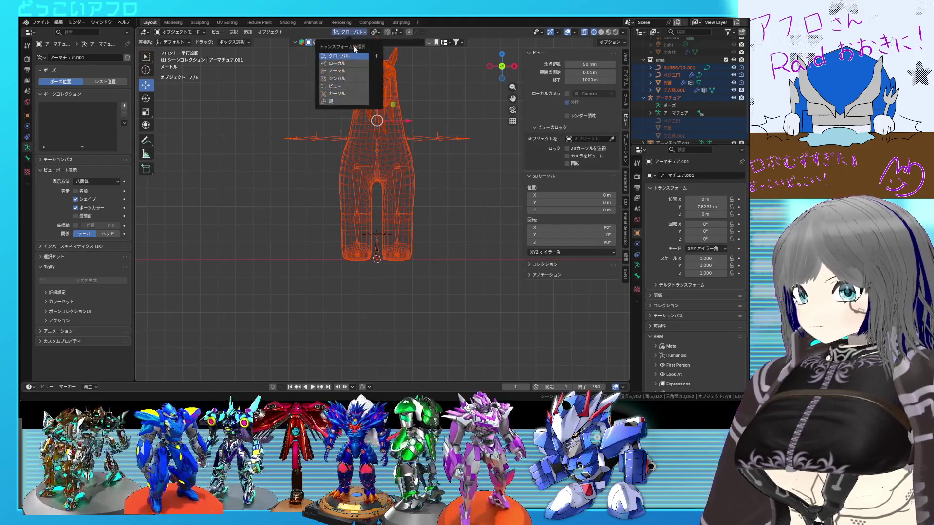
left_click(376, 32)
left_click(392, 65)
key("s")
scroll(438, 190, "up", 4)
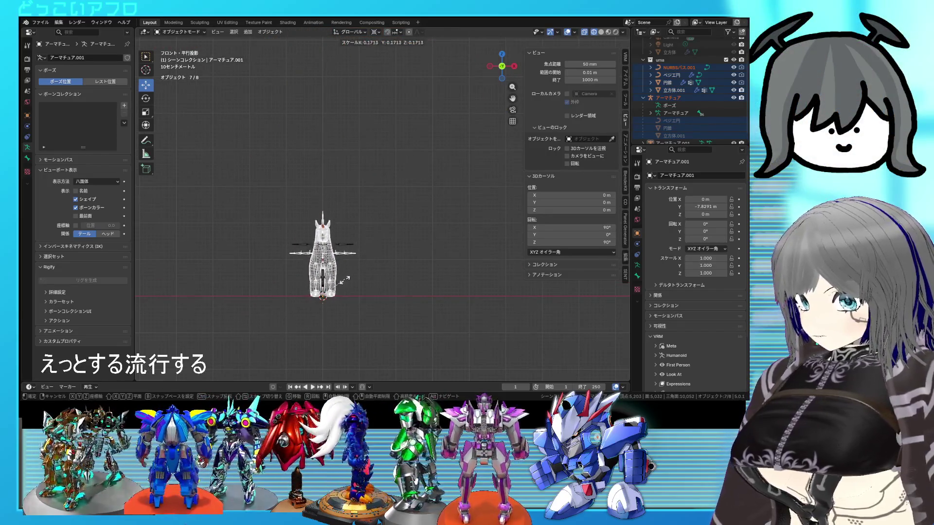
left_click(341, 287)
Undo the too-small 0.133 scale and rescale the horse by 0.222, then 0.687
mouse_move(432, 215)
middle_mouse_down()
mouse_move(364, 240)
mouse_move(431, 204)
mouse_move(392, 200)
mouse_move(436, 189)
middle_mouse_up()
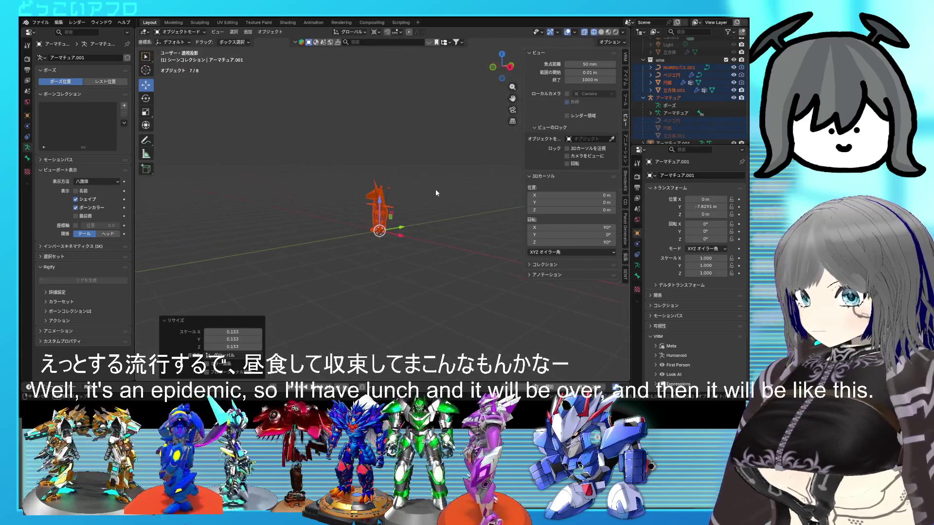
middle_click_drag(358, 232, 332, 247)
key("ctrl+z")
key("ctrl+z")
key("ctrl+z")
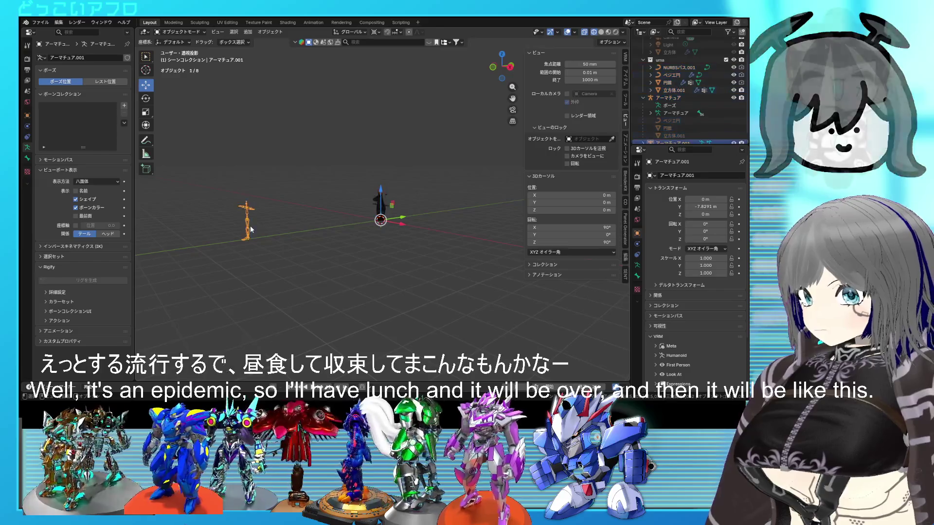
key("KP_1")
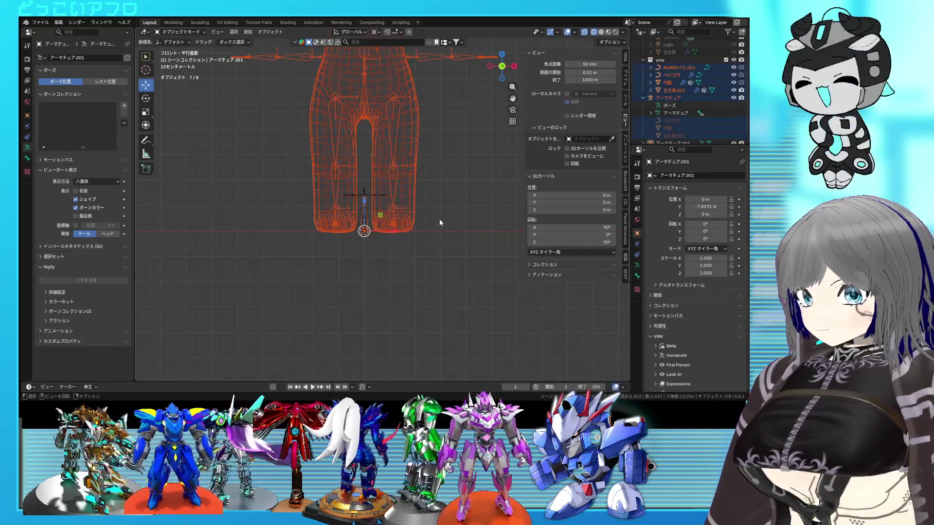
key("s")
left_click(385, 242)
key("s")
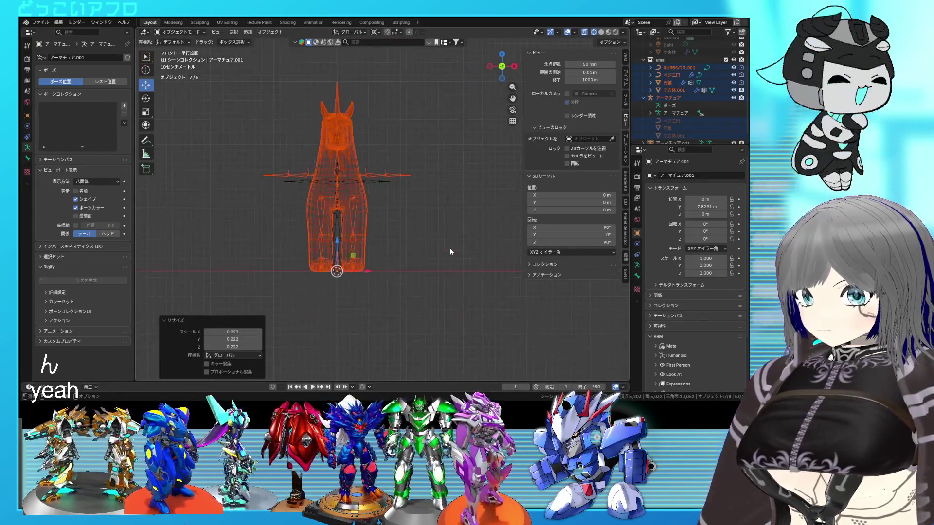
left_click(411, 251)
Delete the VRM Humanoid reference armature
key("a")
middle_click_drag(412, 254, 381, 249)
scroll(407, 227, "down", 5)
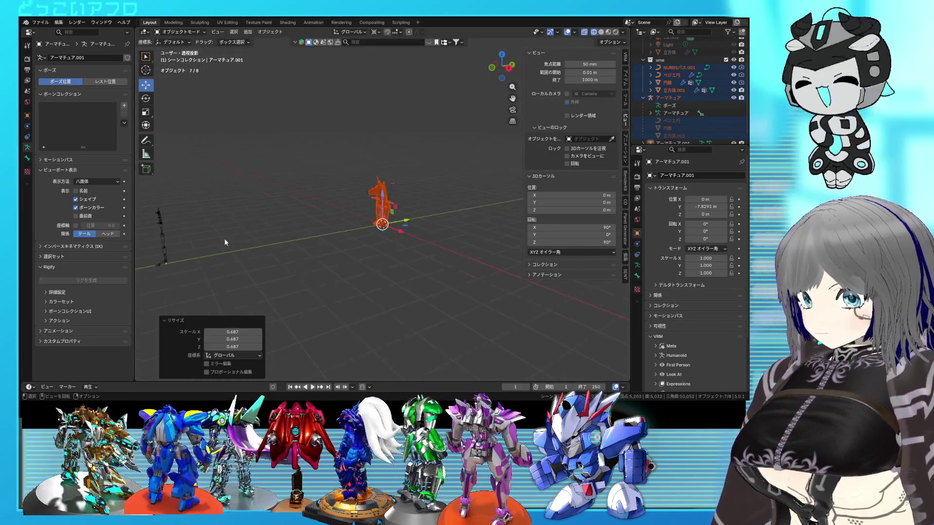
left_click(166, 244)
key("Delete")
scroll(461, 223, "up", 8)
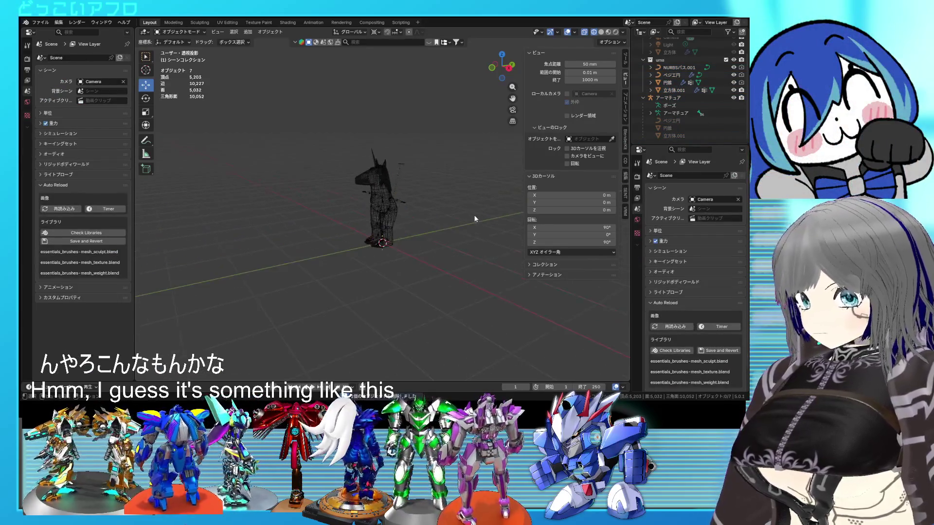
key("shift+z")
mouse_move(408, 226)
middle_mouse_down()
mouse_move(425, 243)
mouse_move(419, 250)
mouse_move(327, 254)
mouse_move(496, 202)
middle_mouse_up()
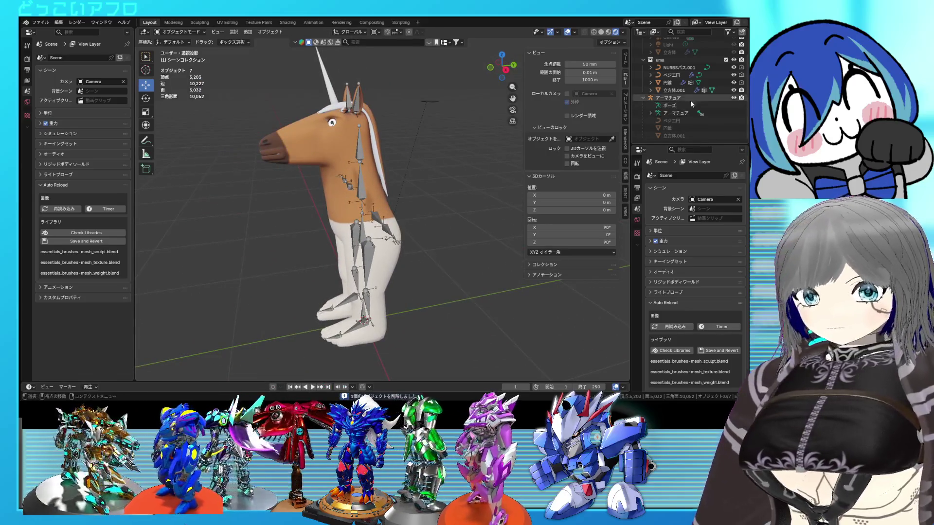
left_click(734, 83)
left_click(734, 75)
left_click(734, 67)
mouse_move(515, 155)
middle_mouse_down()
mouse_move(438, 189)
mouse_move(457, 196)
mouse_move(428, 197)
middle_mouse_up()
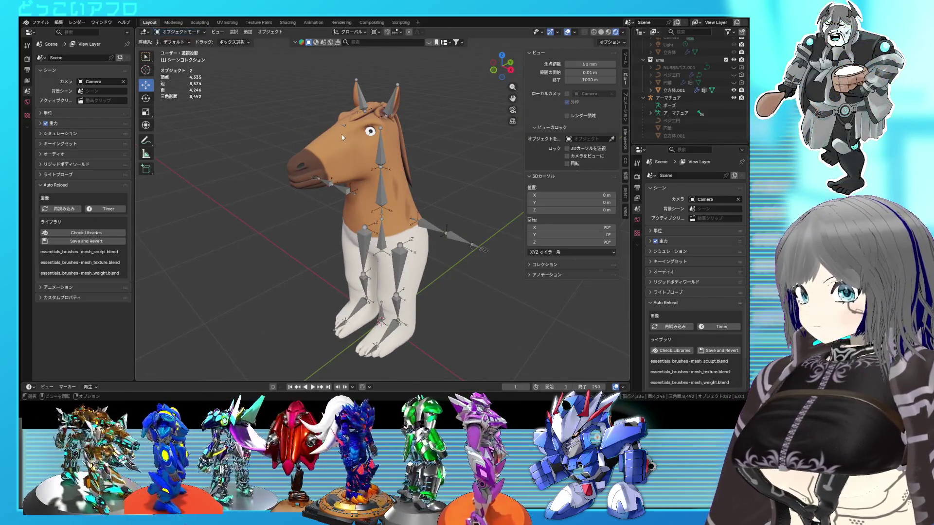
left_click(344, 145)
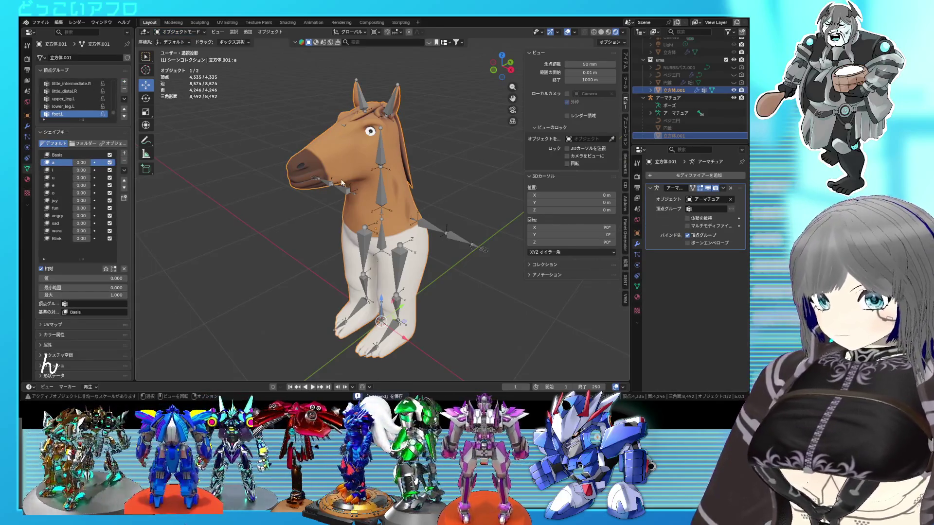
left_click(382, 321)
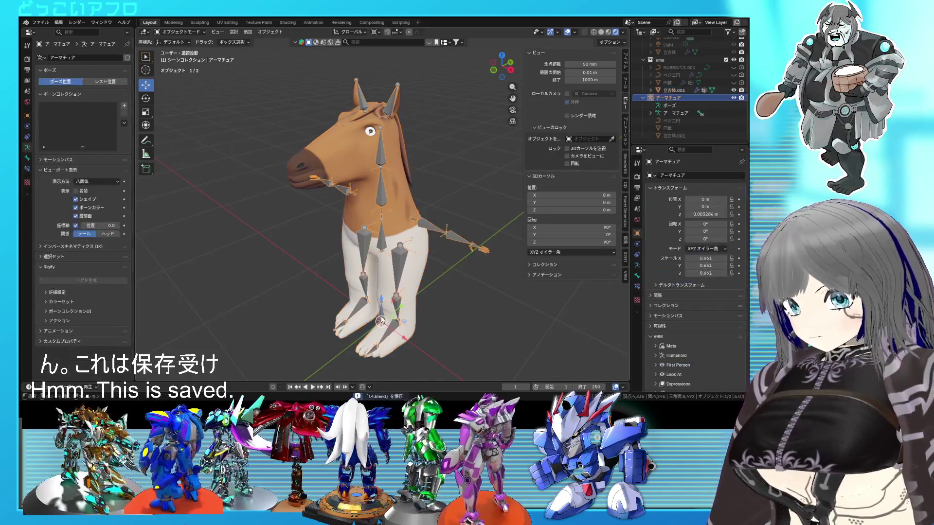
left_click(382, 321, "shift")
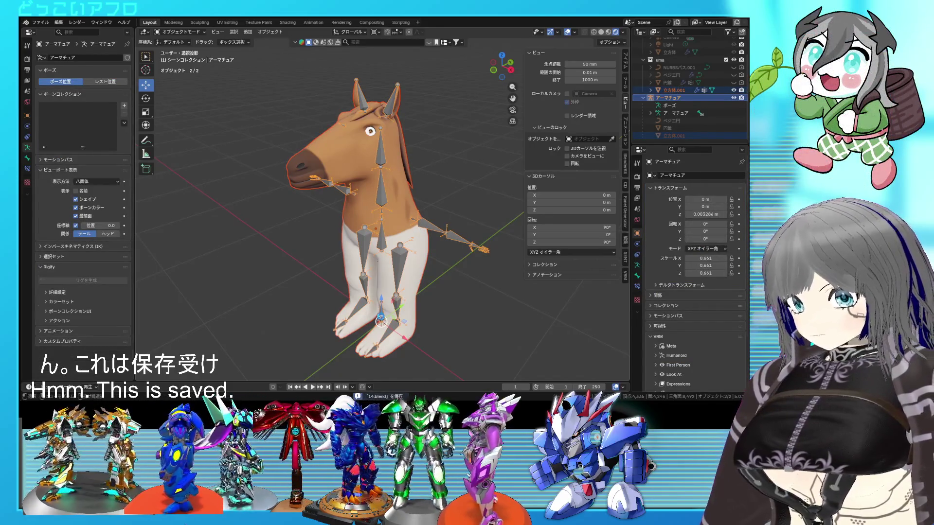
Export the character through File > Export > FBX (.fbx) and save the .blend file
left_click(40, 22)
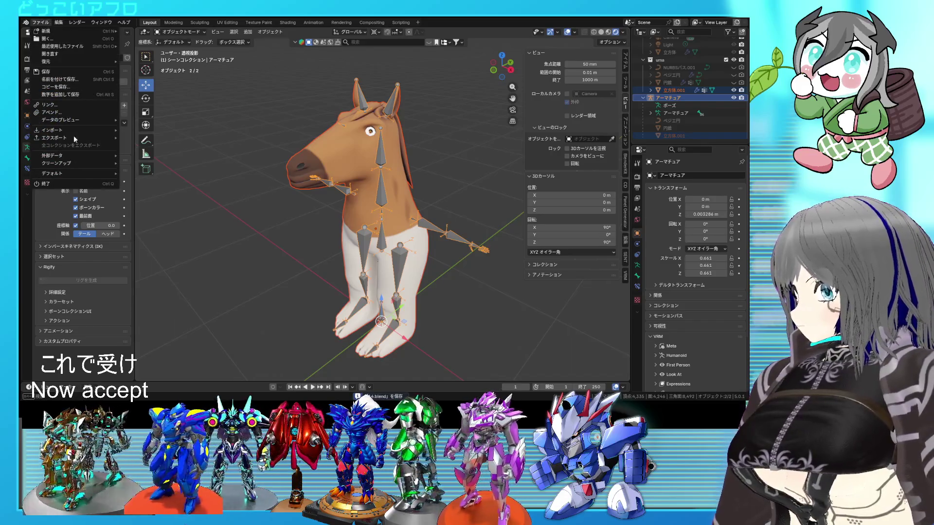
mouse_move(74, 140)
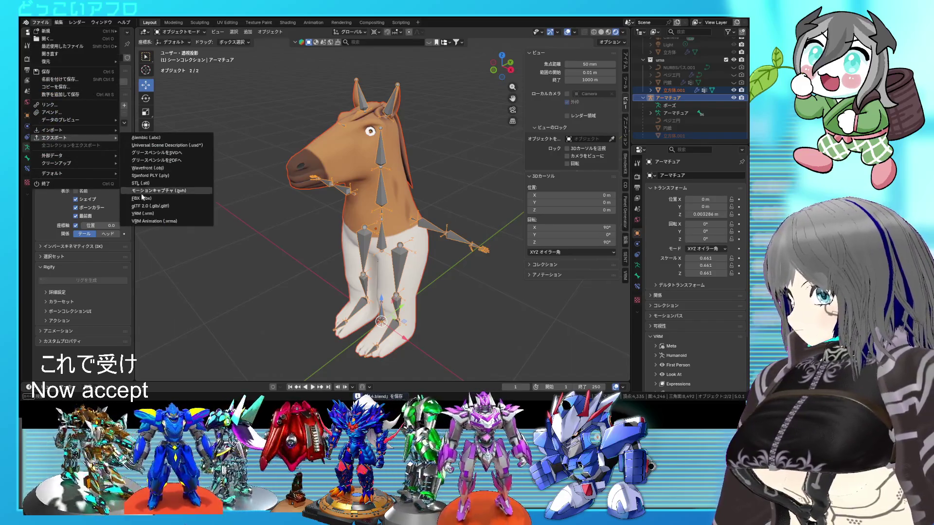
left_click(143, 198)
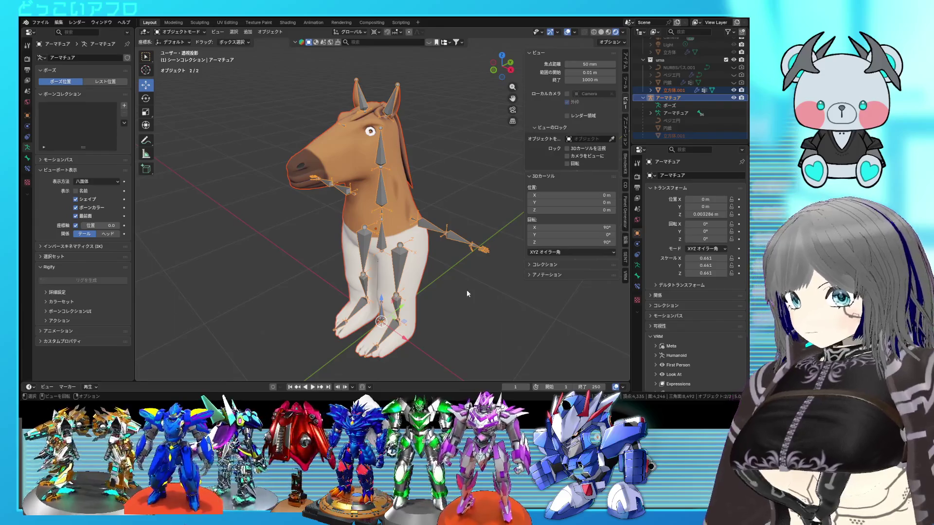
key("ctrl+s")
middle_click_drag(457, 274, 434, 268)
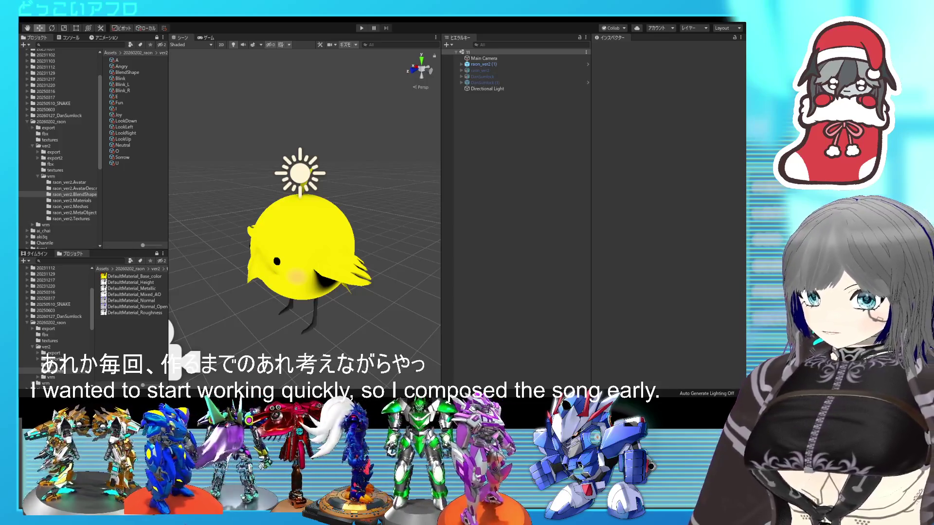
Uncheck the active box of raon_ver2 (1) in the Inspector, deselect it, and save the scene
left_click(584, 63)
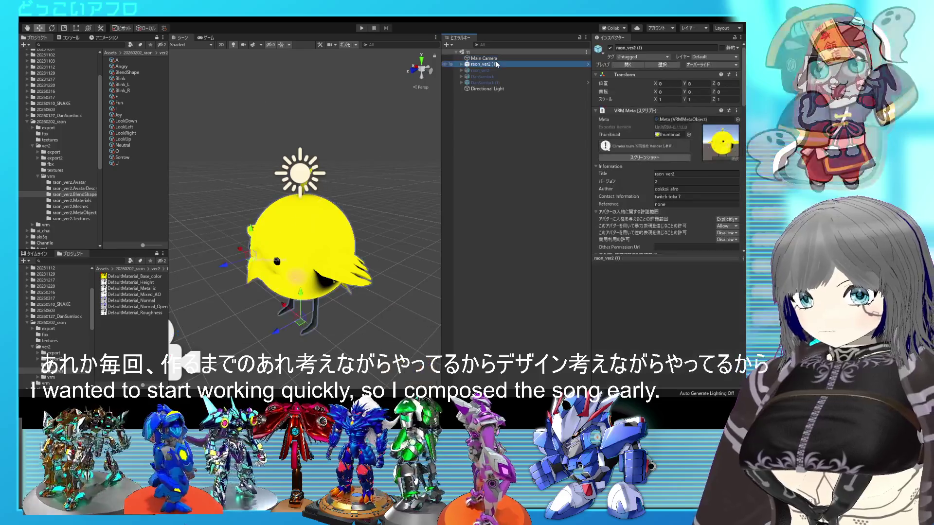
left_click(610, 48)
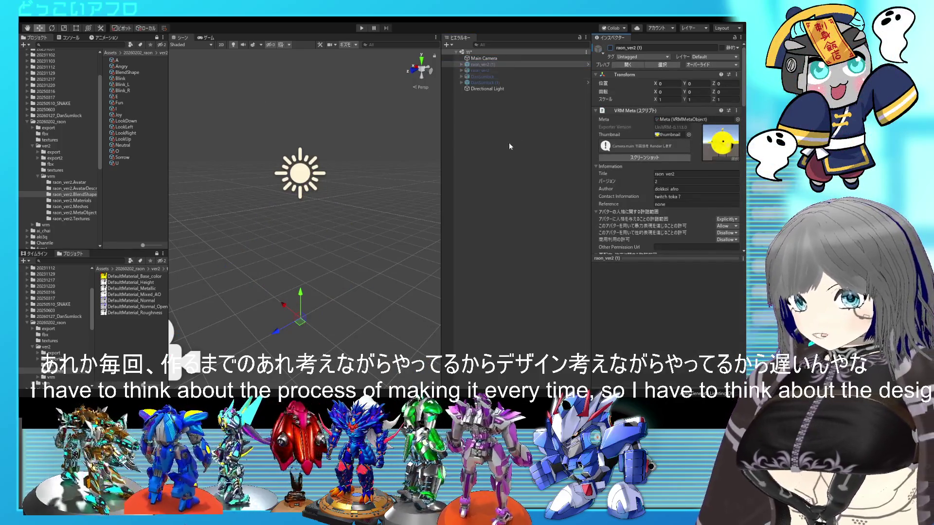
left_click(508, 142)
key("ctrl+s")
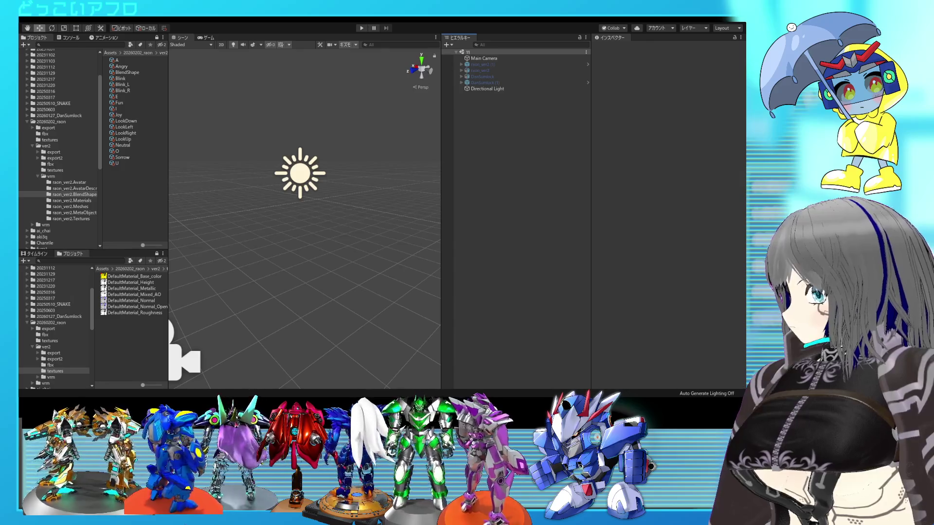
Collapse 20260202_raon, open the 20260204 folder's fbx and textures folders, and select kenta_amari
left_click(65, 151)
left_click(28, 121)
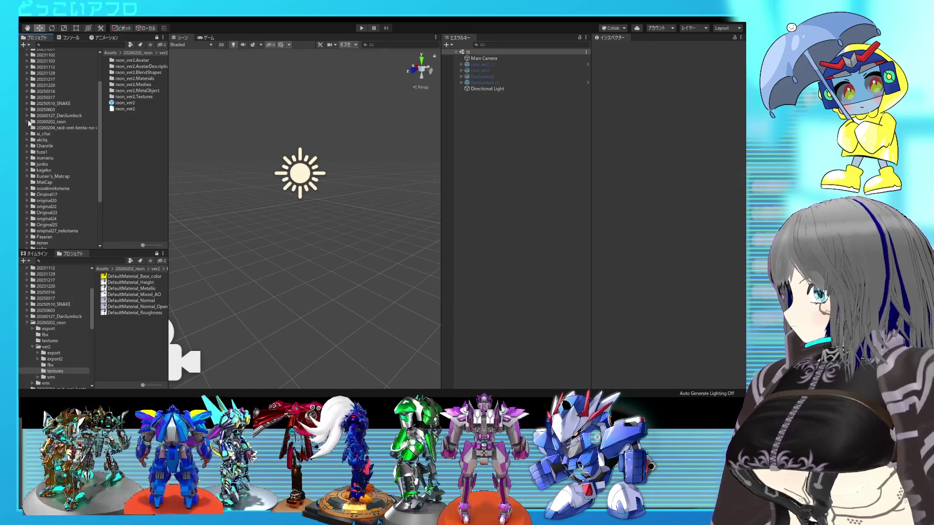
left_click(49, 128)
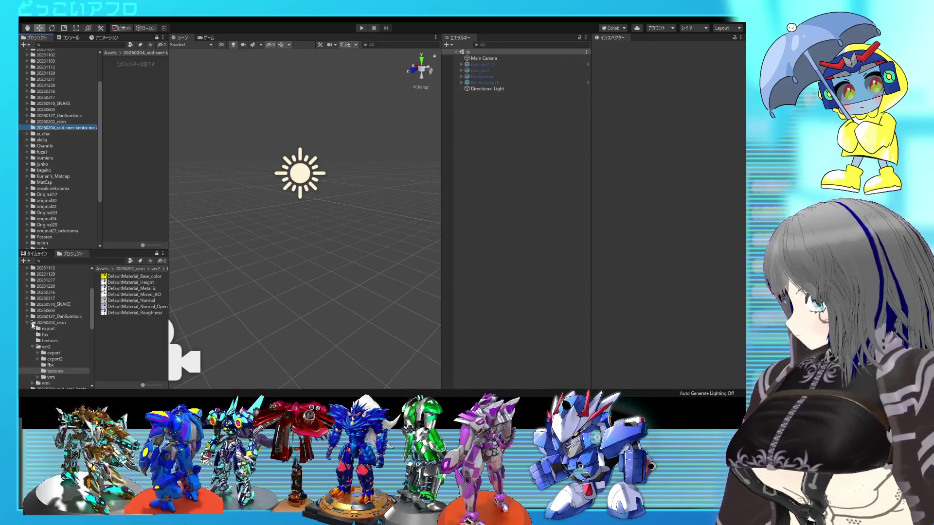
left_click(27, 323)
left_click(53, 329)
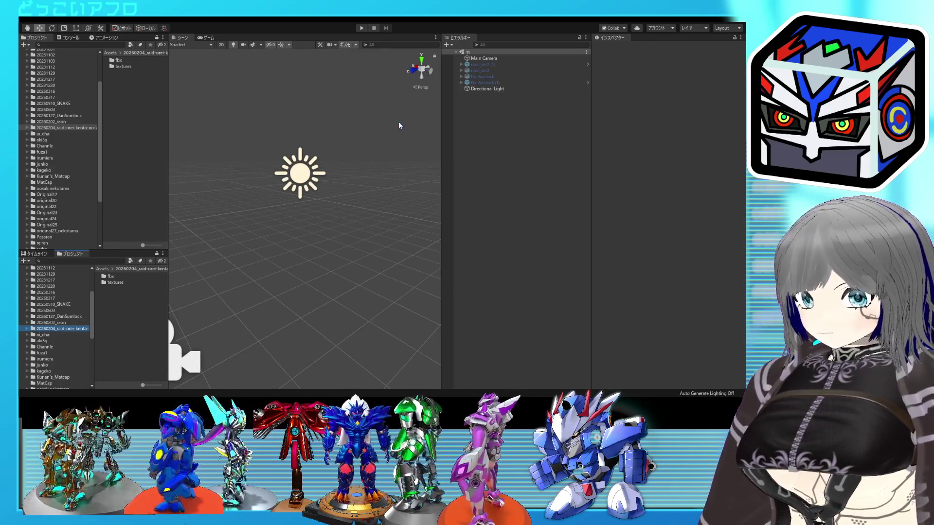
double_click(117, 277)
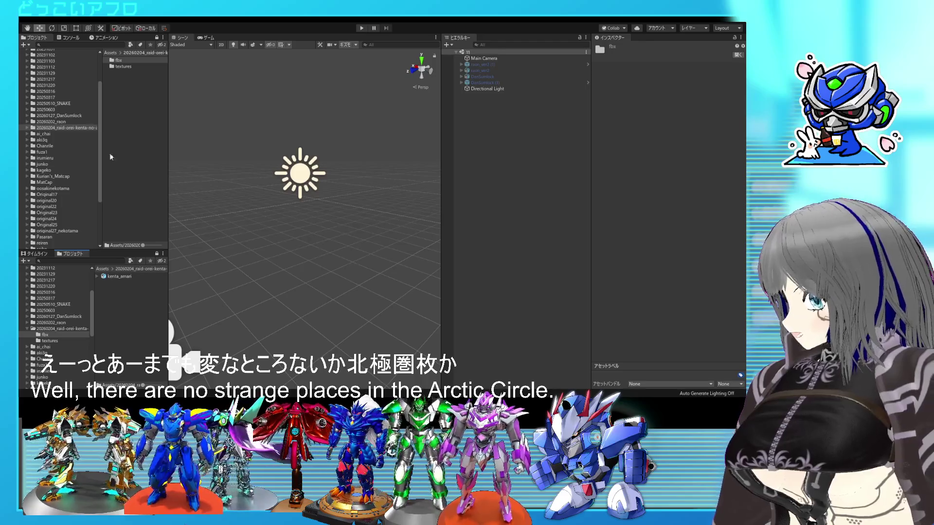
double_click(125, 65)
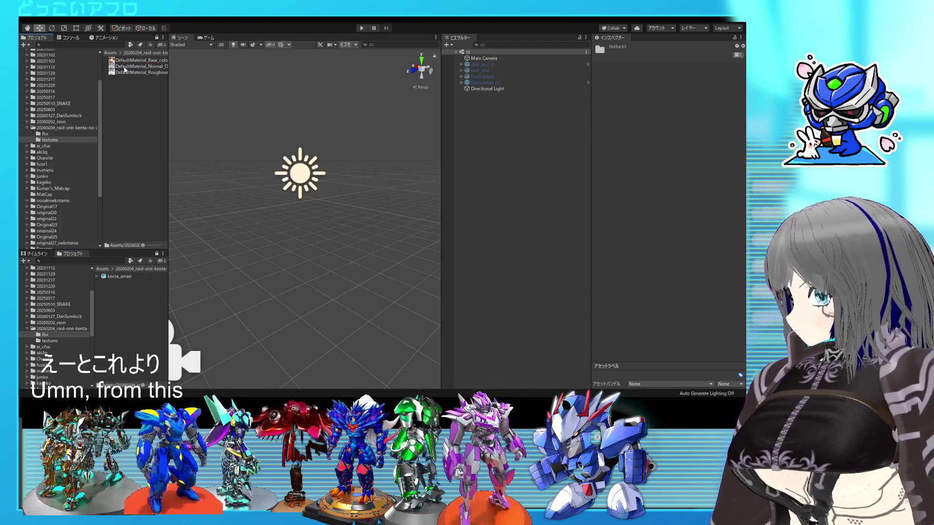
left_click(119, 277)
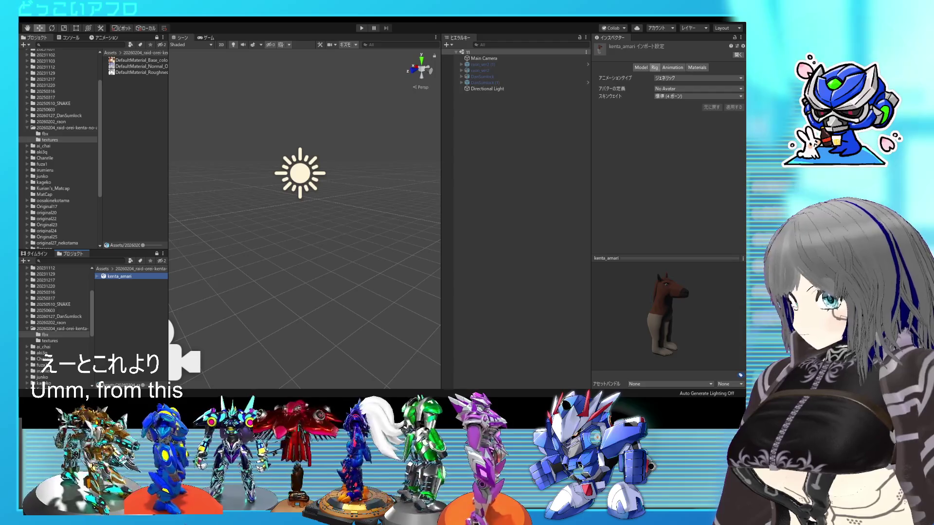
Set kenta_amari's rig Animation Type to Humanoid, apply it, and open the avatar configuration
left_click(685, 79)
left_click(679, 109)
left_click(734, 132)
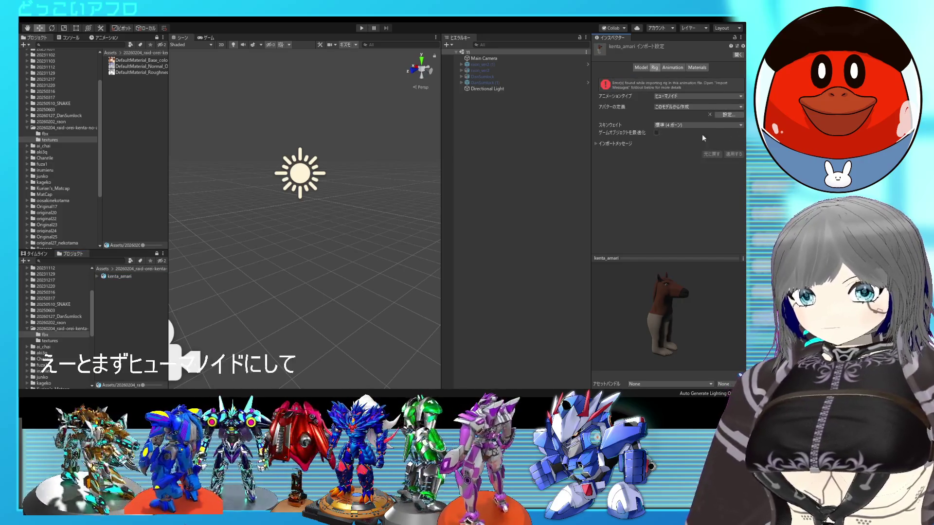
left_click(732, 117)
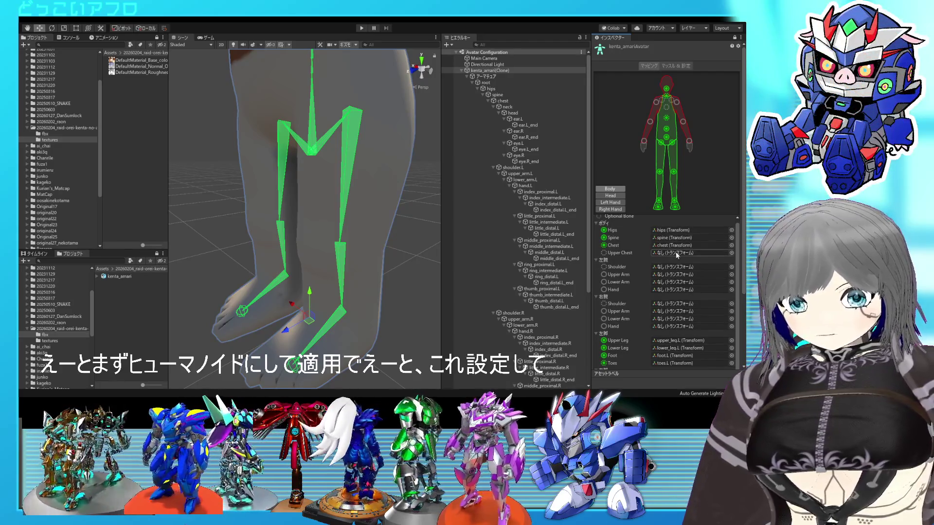
Map shoulder.L, upper_arm.L, lower_arm.L and the left hand to their Body slots
left_click_drag(506, 168, 672, 265)
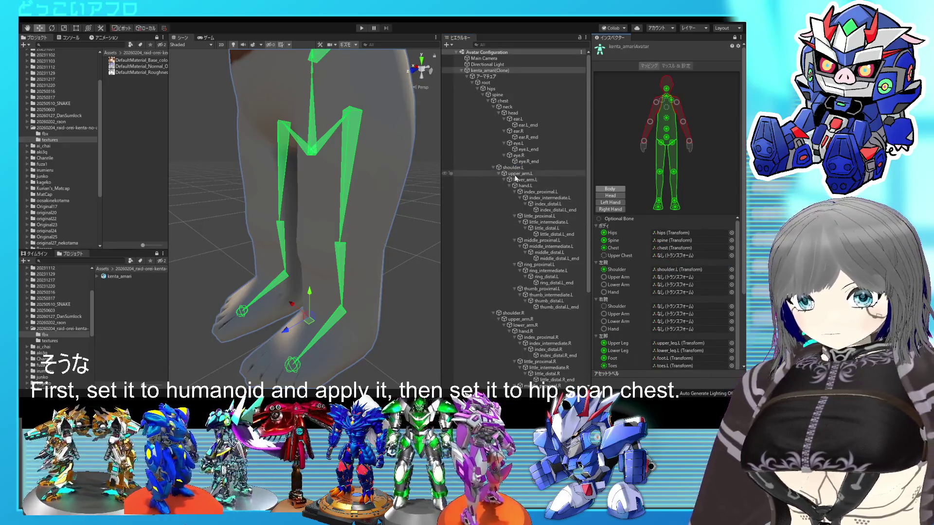
left_click(694, 278)
left_click_drag(696, 282, 695, 281)
left_click_drag(523, 180, 640, 248)
left_click_drag(525, 179, 663, 284)
left_click(671, 293)
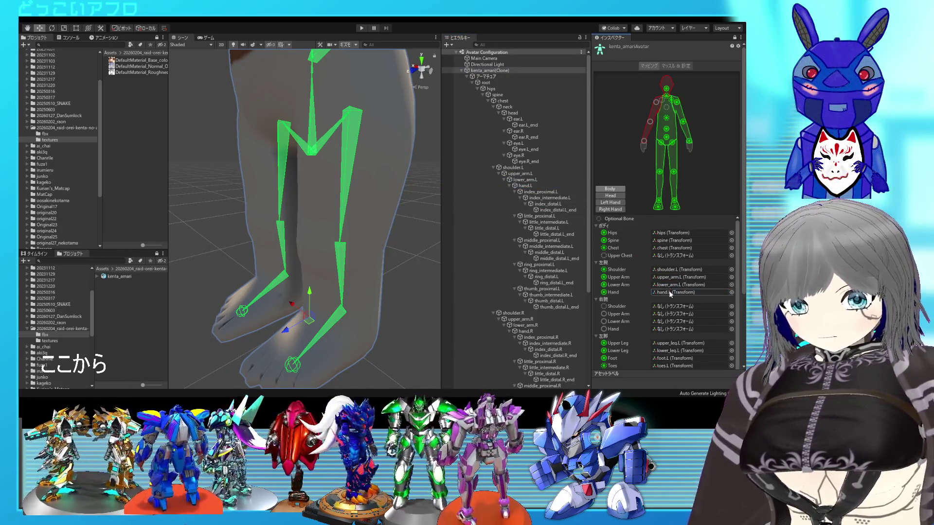
left_click_drag(744, 271, 737, 331)
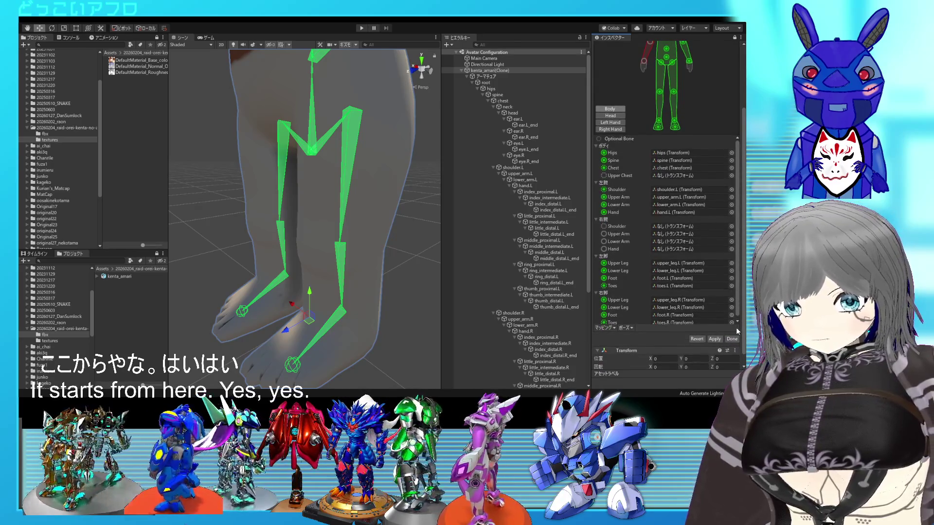
Map shoulder.R, upper_arm.R, lower_arm.R and hand.R to the right arm slots
scroll(516, 219, "down", 3)
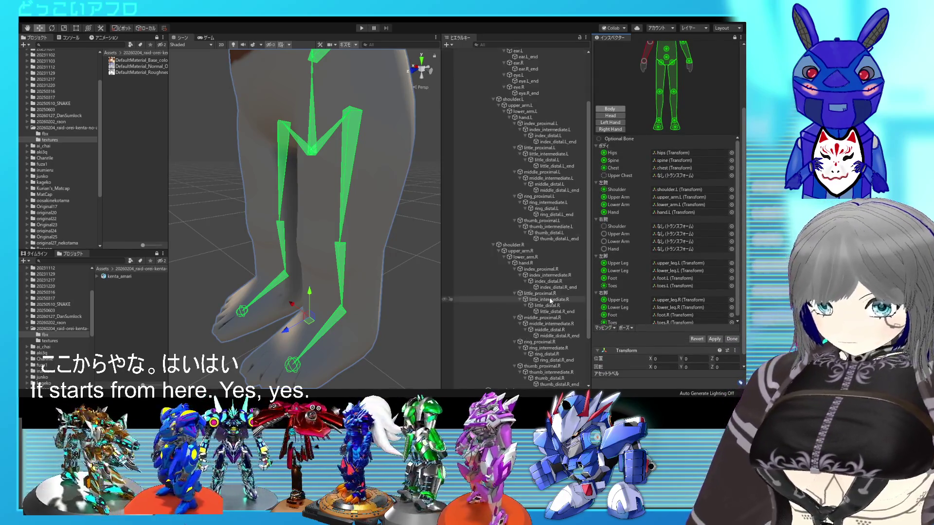
left_click(664, 241)
left_click_drag(513, 245, 676, 228)
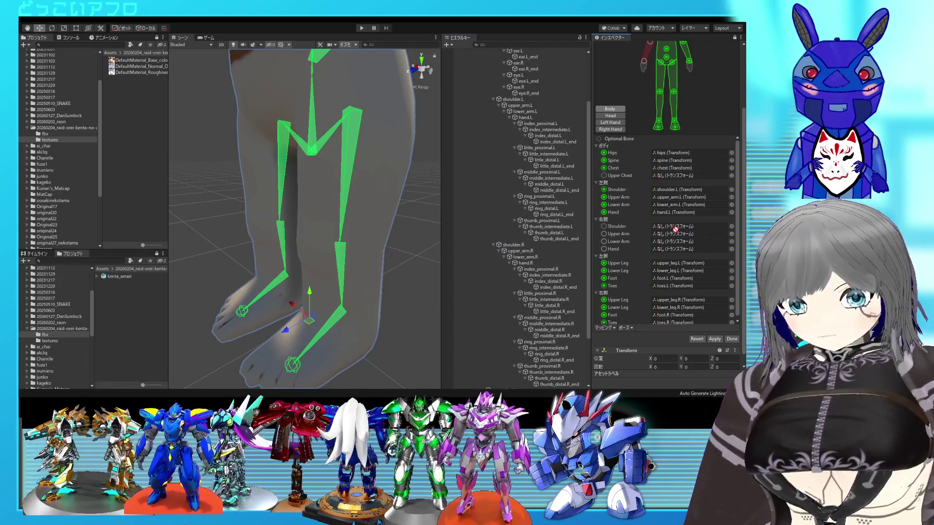
left_click(521, 251)
mouse_move(522, 253)
left_mouse_down()
mouse_move(691, 248)
mouse_move(681, 234)
left_mouse_up()
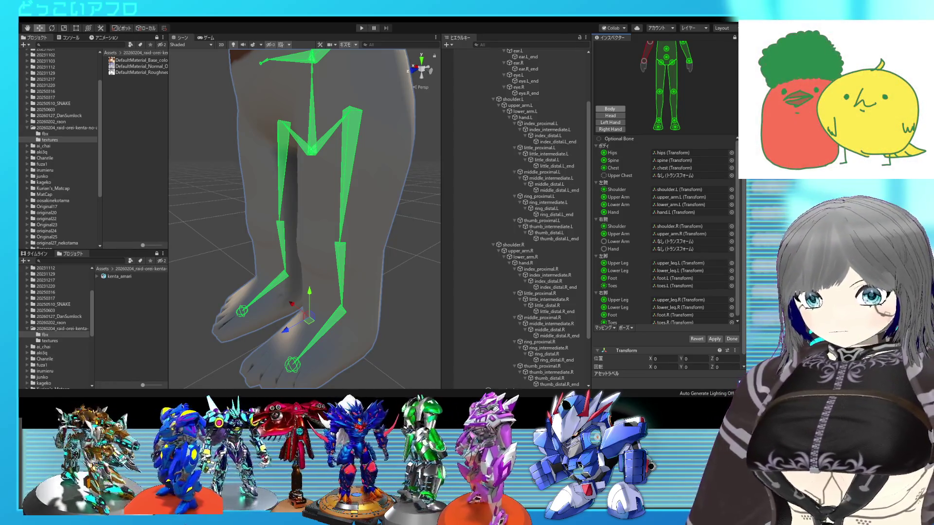
left_click_drag(523, 256, 681, 241)
left_click_drag(530, 263, 610, 258)
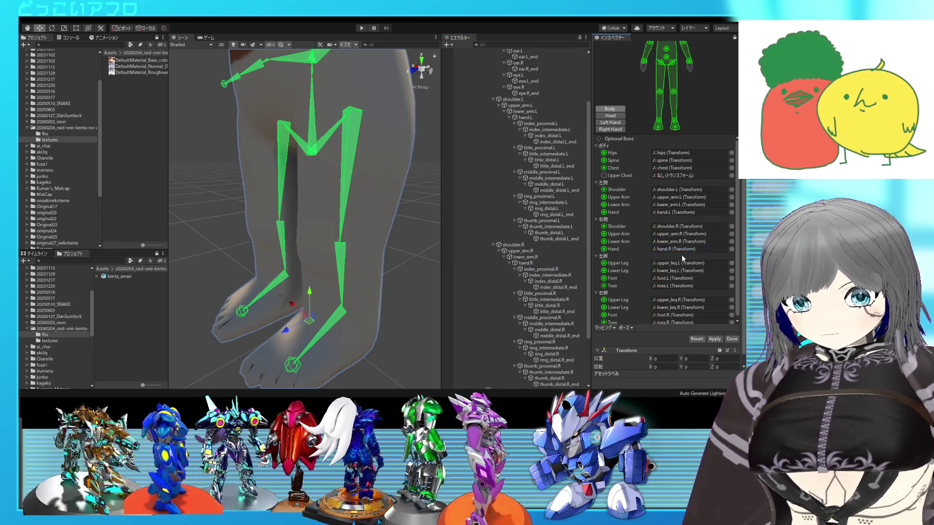
left_click(617, 116)
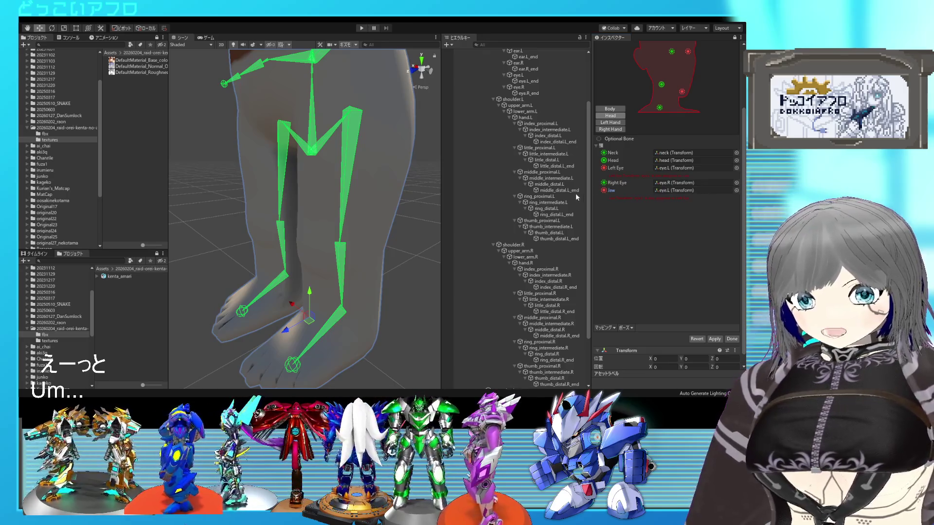
Delete the eye bone from the Jaw slot, show Left Hand mapping, and collapse the neck branch
key("Delete")
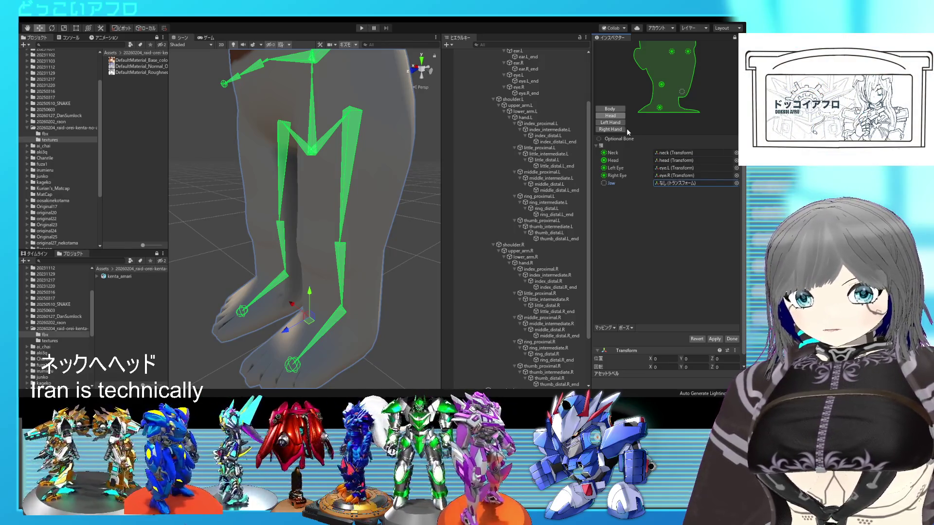
left_click(611, 122)
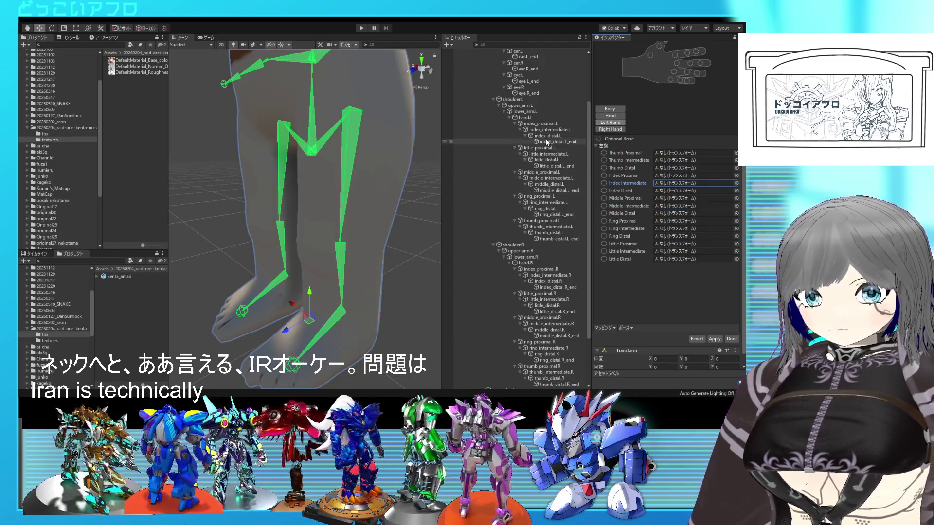
scroll(547, 142, "up", 3)
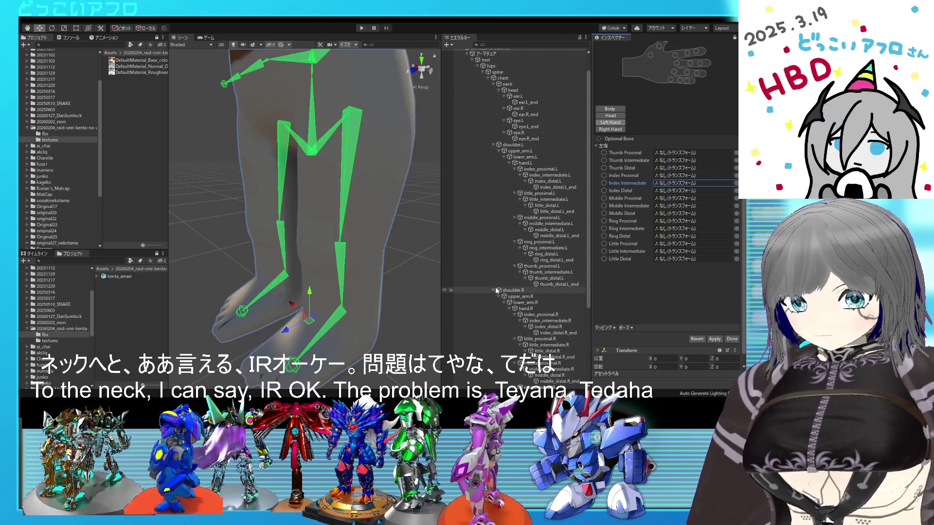
scroll(517, 272, "up", 2)
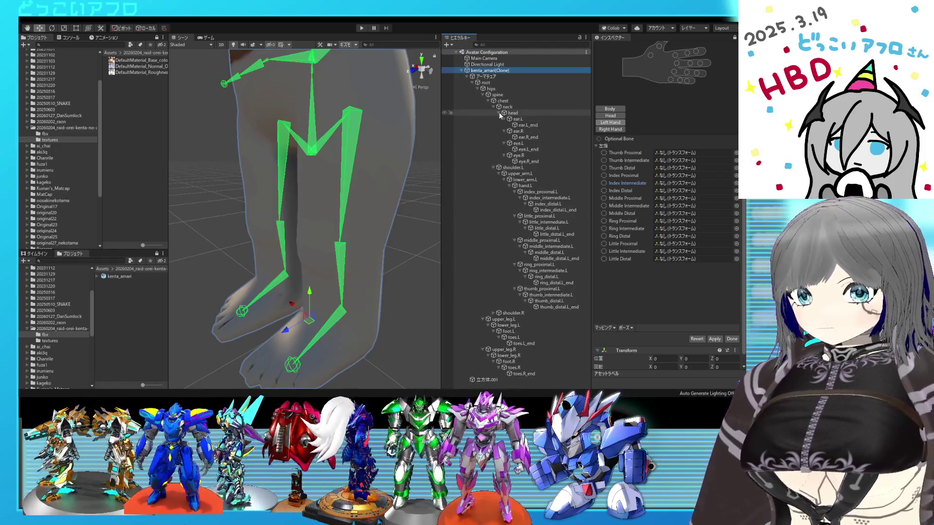
left_click(492, 106)
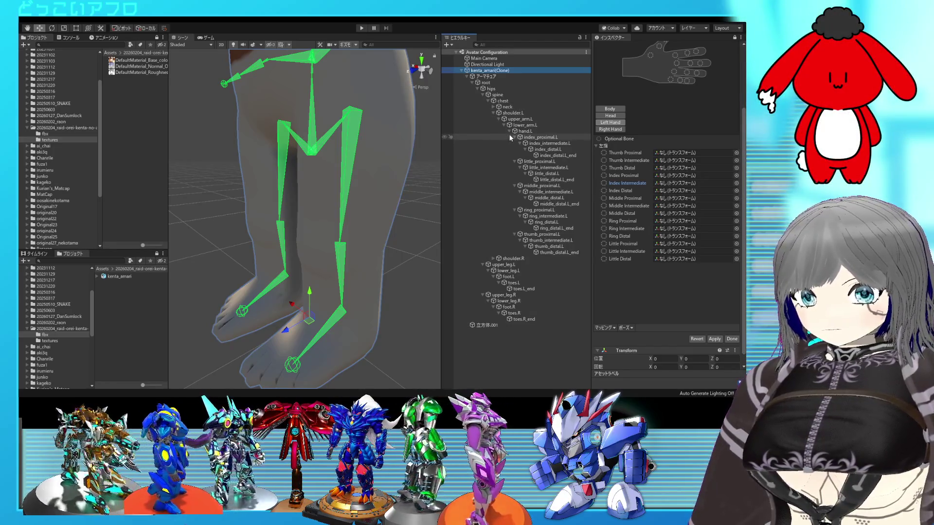
Assign the left thumb and index finger .L bones to their Left Hand slots
left_click_drag(540, 235, 695, 153)
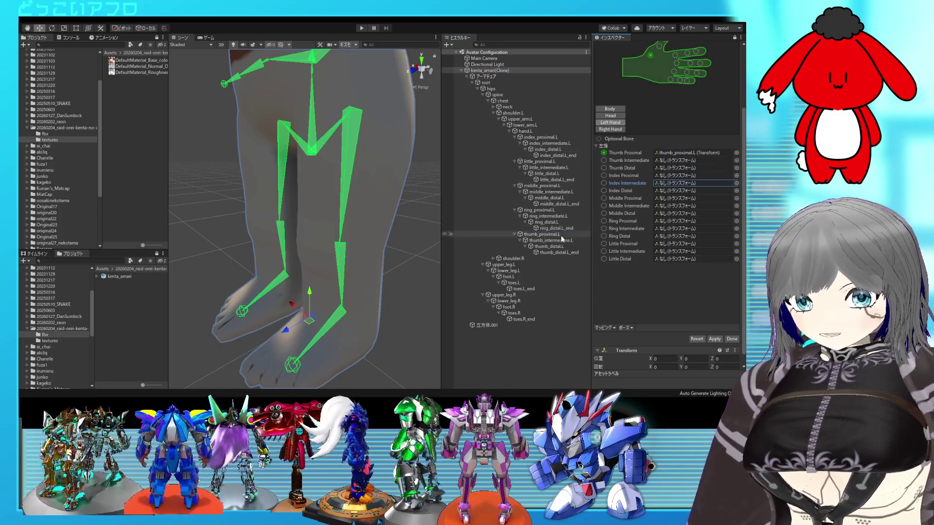
mouse_move(540, 240)
left_mouse_down()
mouse_move(632, 205)
mouse_move(681, 160)
mouse_move(698, 170)
left_mouse_up()
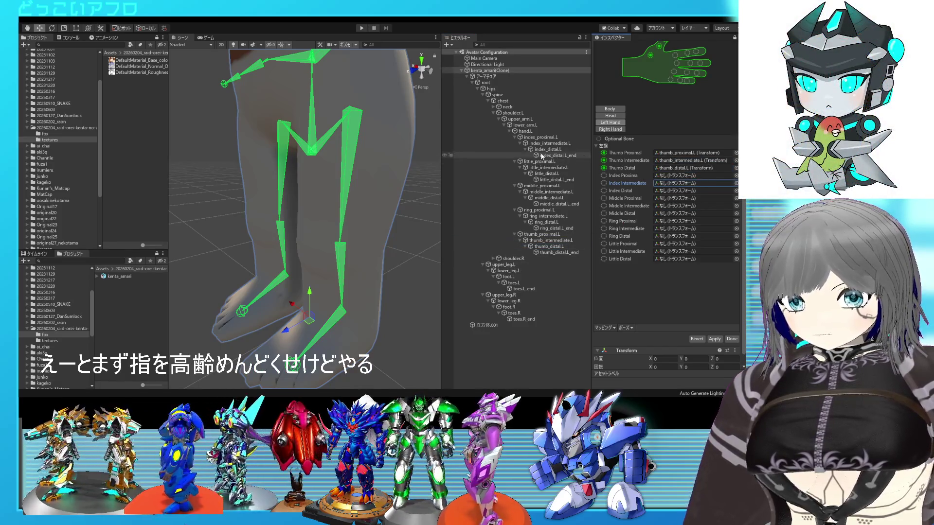
left_click_drag(668, 176, 668, 176)
left_click(546, 144)
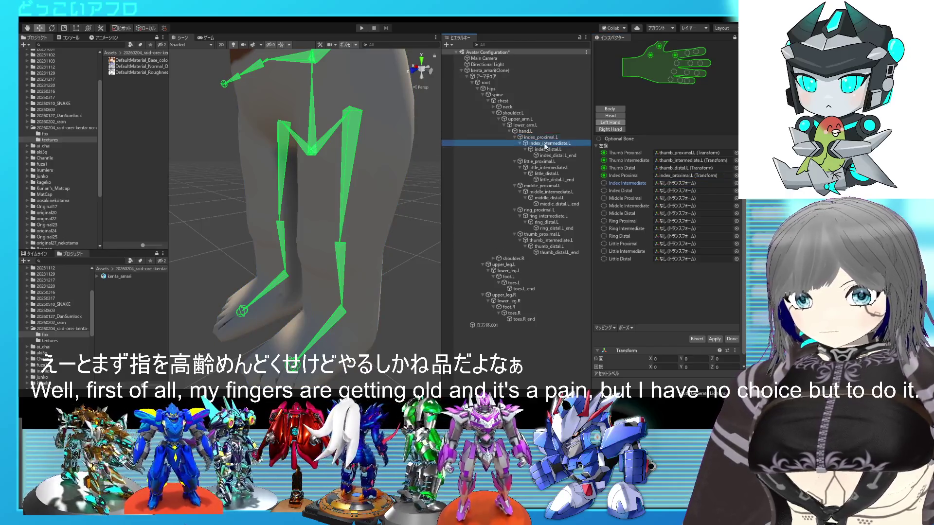
left_click(656, 176)
left_click_drag(541, 150, 691, 191)
mouse_move(521, 165)
left_mouse_down()
mouse_move(523, 180)
mouse_move(634, 191)
left_mouse_up()
Assign the left middle, ring and little finger .L bones to their slots
mouse_move(540, 186)
left_mouse_down()
mouse_move(592, 202)
mouse_move(679, 199)
mouse_move(644, 207)
left_mouse_up()
left_click_drag(538, 209, 690, 221)
mouse_move(541, 215)
left_mouse_down()
mouse_move(691, 228)
mouse_move(632, 233)
mouse_move(672, 237)
left_mouse_up()
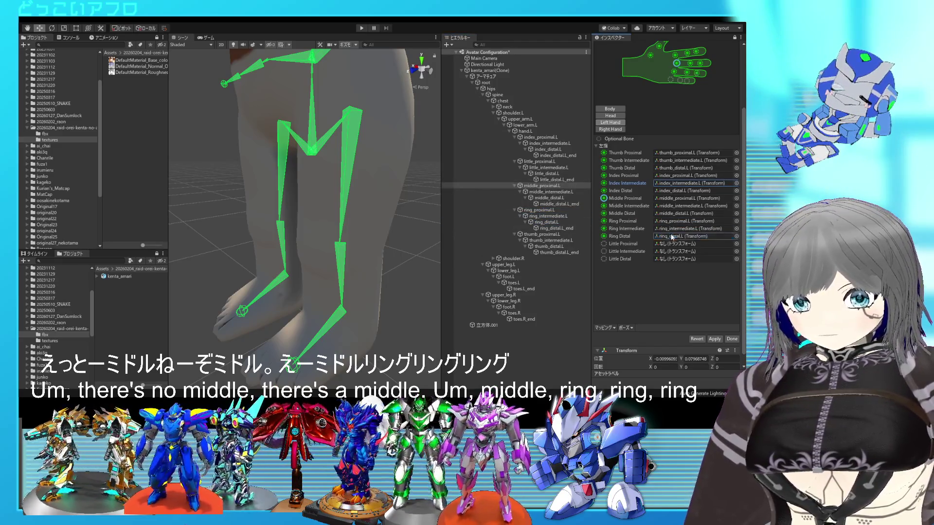
left_click(669, 242)
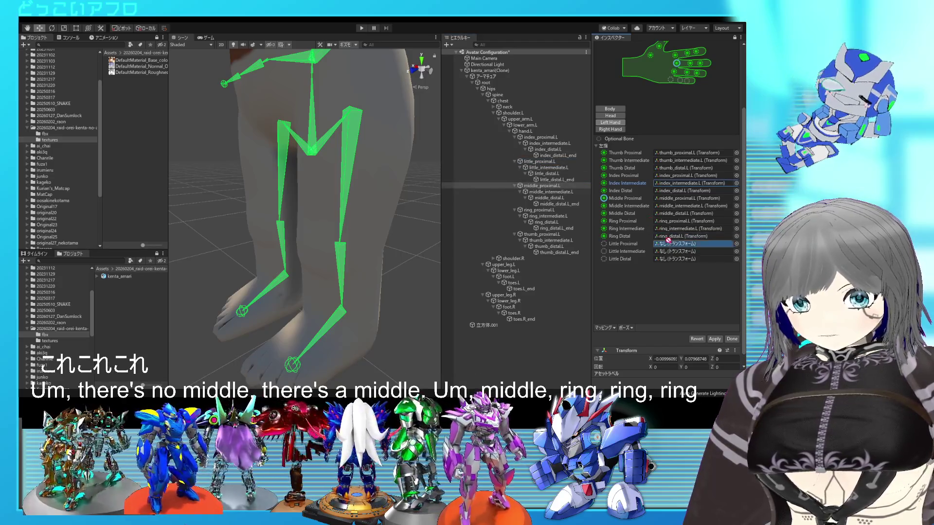
mouse_move(539, 161)
left_mouse_down()
mouse_move(584, 194)
mouse_move(691, 244)
mouse_move(690, 251)
mouse_move(554, 177)
mouse_move(667, 261)
left_mouse_up()
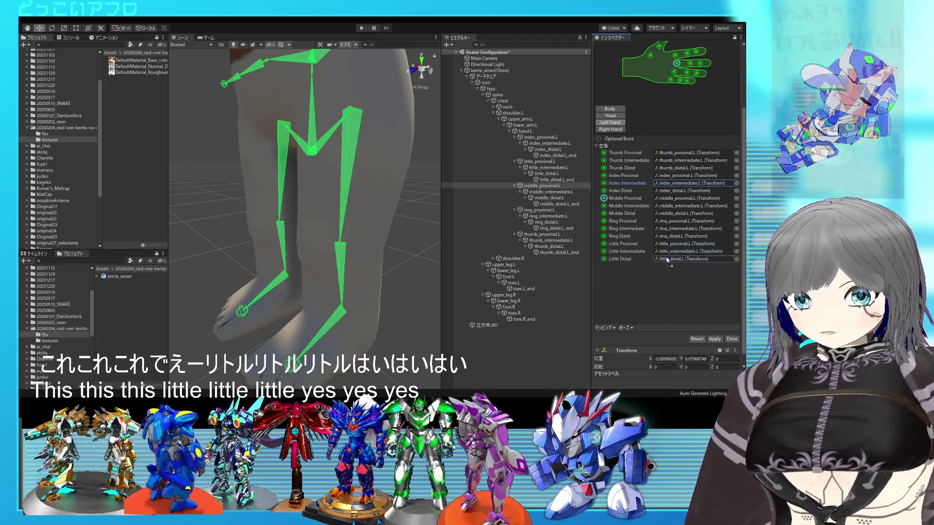
left_click(611, 130)
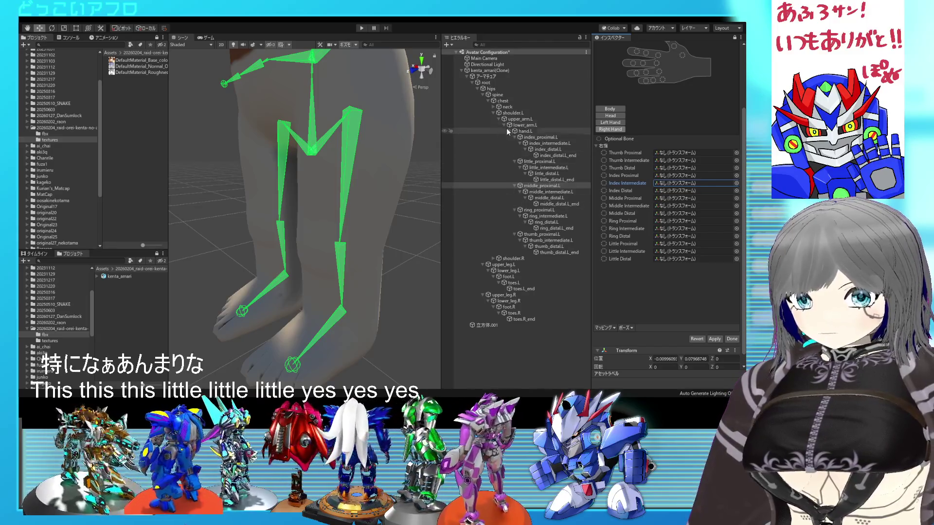
Expand shoulder.R and map the right thumb and index finger .R bones to their slots
left_click(493, 113)
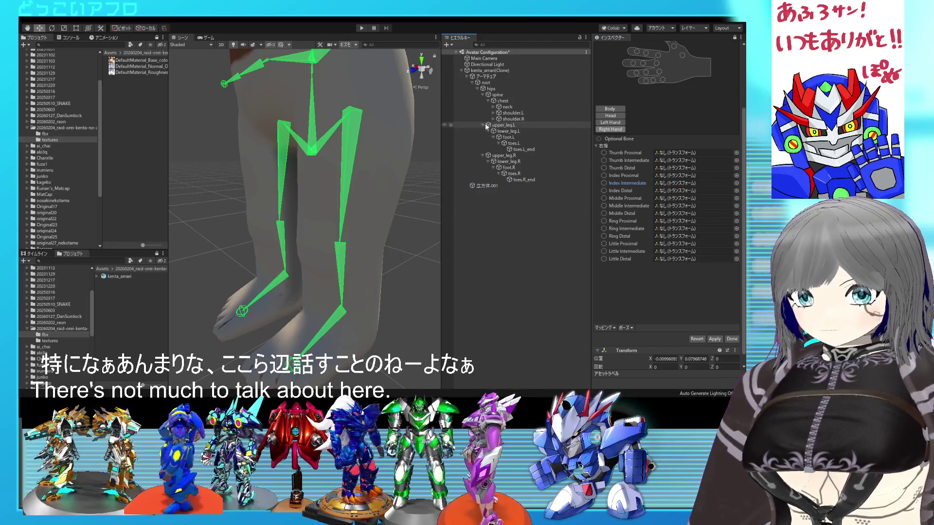
left_click(492, 118)
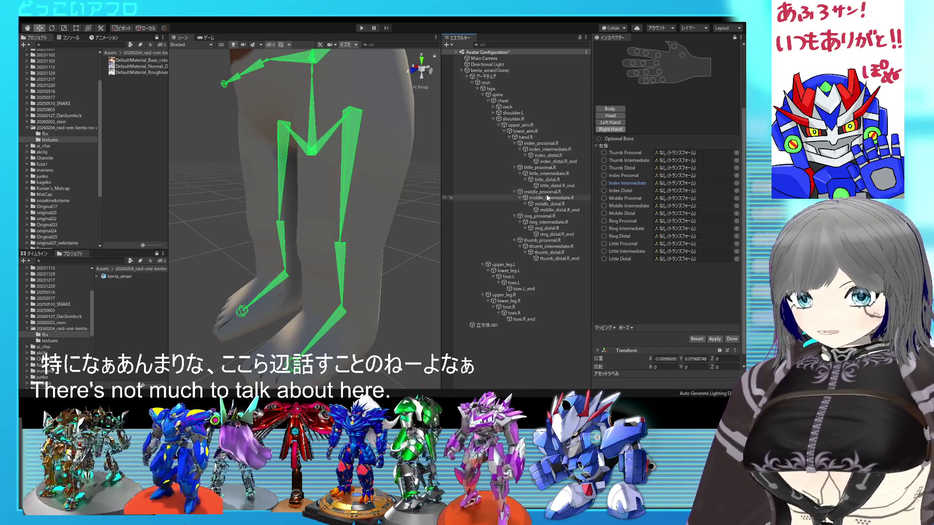
mouse_move(542, 240)
left_mouse_down()
mouse_move(662, 168)
mouse_move(664, 153)
left_mouse_up()
left_click_drag(551, 246, 670, 159)
left_click_drag(549, 252, 685, 168)
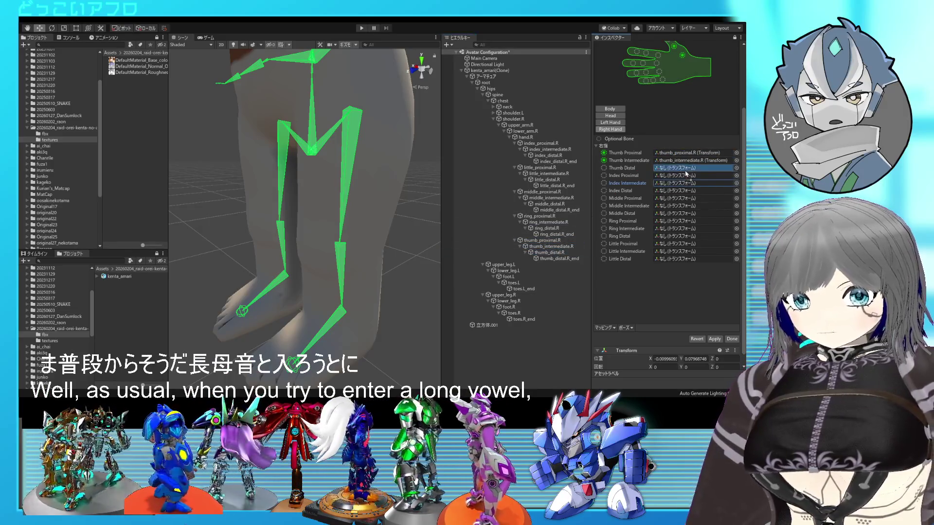
left_click_drag(540, 144, 685, 178)
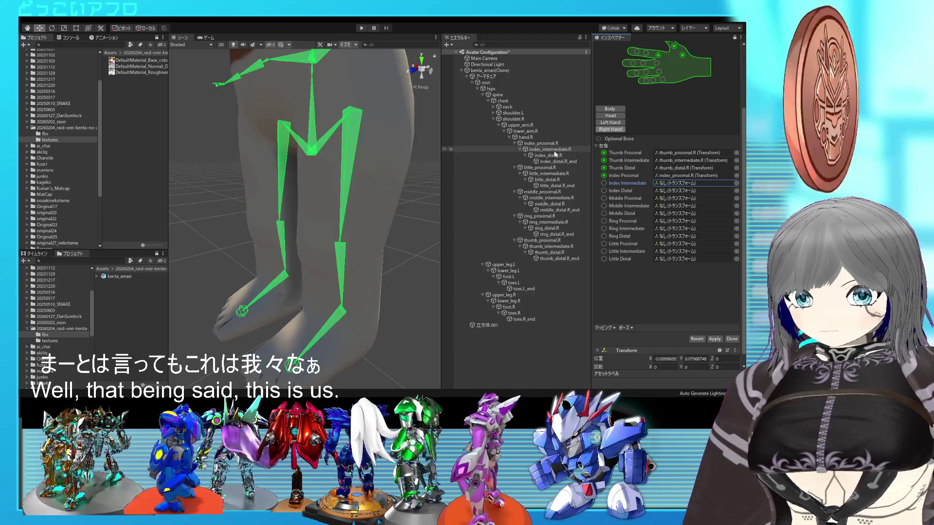
left_click_drag(553, 150, 692, 194)
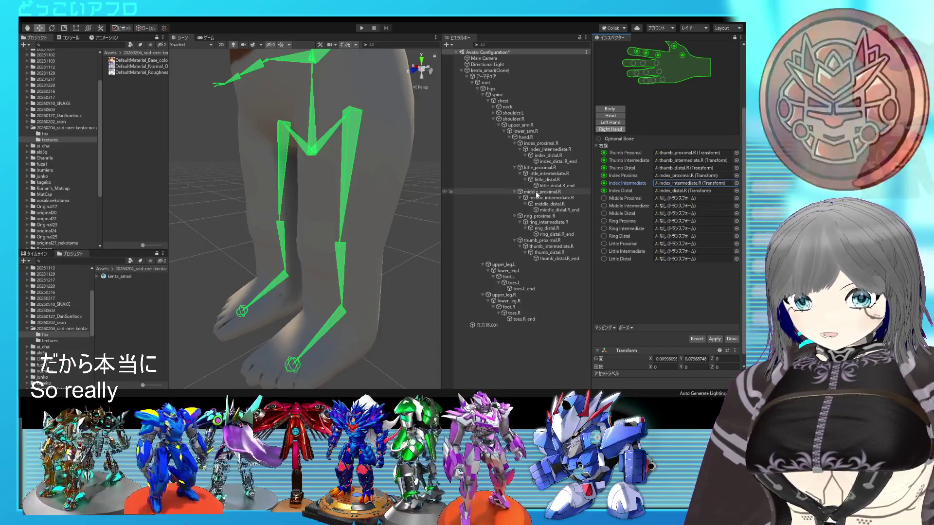
Map the right middle, ring and little finger .R bones, then close the avatar configuration
left_click(547, 192)
mouse_move(548, 192)
left_mouse_down()
mouse_move(674, 199)
mouse_move(671, 207)
mouse_move(552, 204)
mouse_move(665, 216)
left_mouse_up()
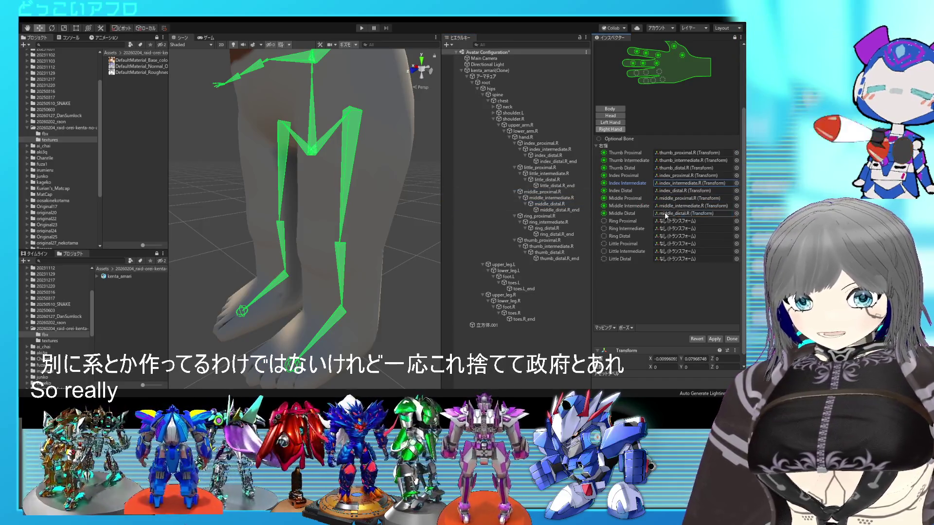
left_click(539, 216)
left_click_drag(592, 220, 673, 222)
mouse_move(549, 223)
left_mouse_down()
mouse_move(672, 228)
mouse_move(672, 237)
left_mouse_up()
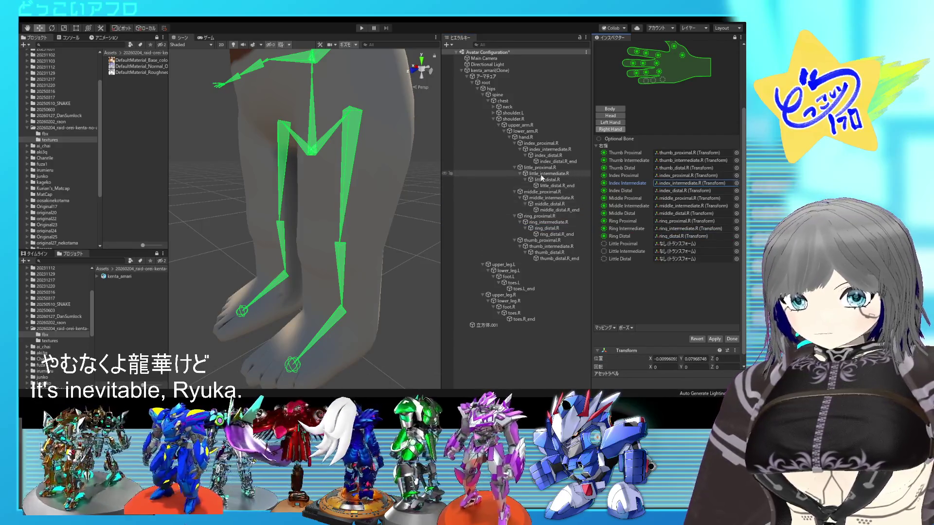
left_click_drag(540, 167, 672, 244)
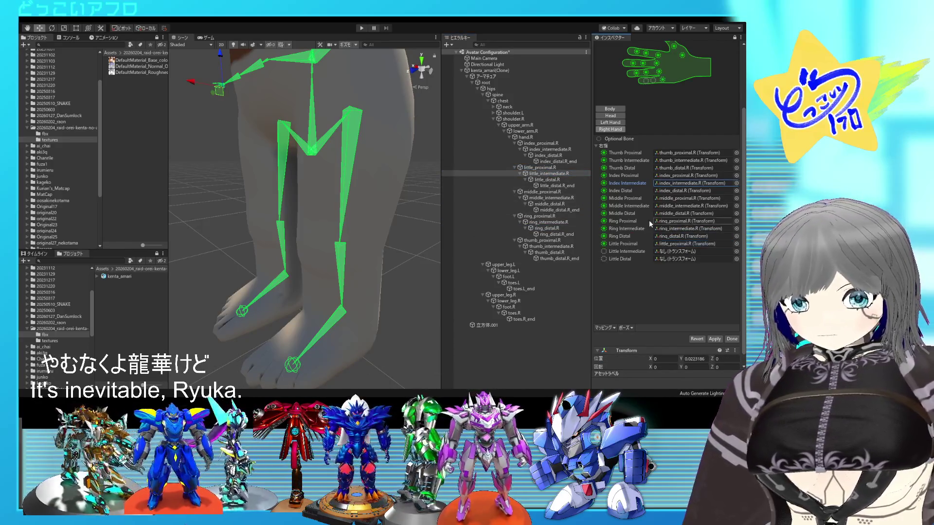
left_click_drag(549, 173, 657, 252)
left_click_drag(544, 180, 683, 261)
left_click(730, 340)
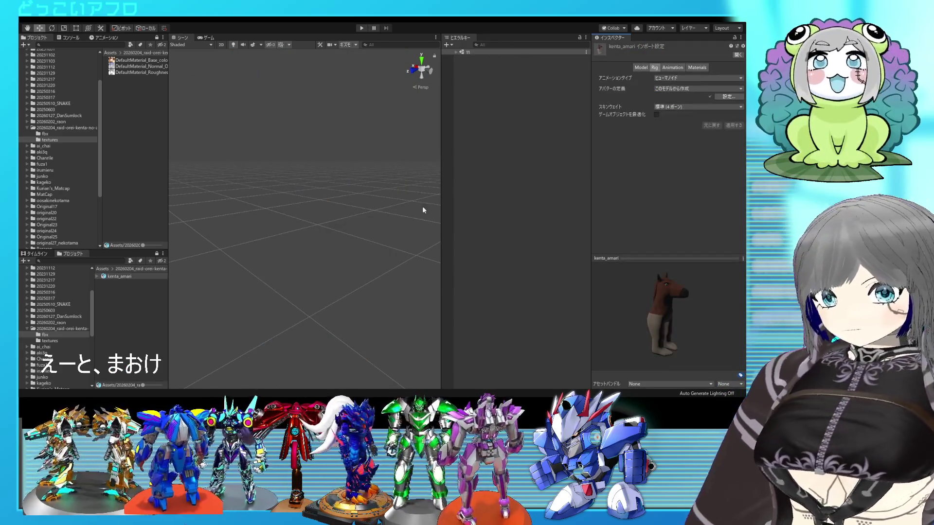
Expand kenta_amari's materials and set kenta_amari_light's Shader to VRM/MToon, then review kenta_amari
left_click(97, 277)
left_click(139, 301, "shift")
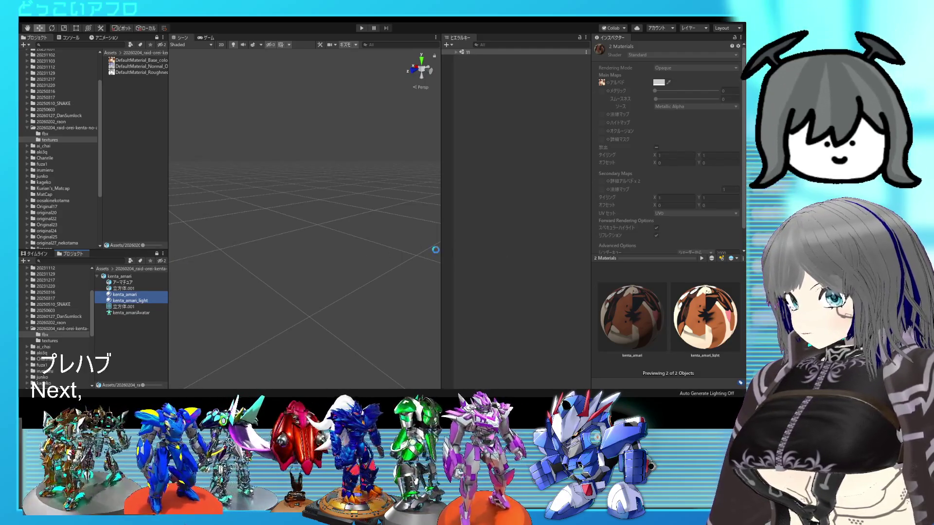
left_click(99, 275)
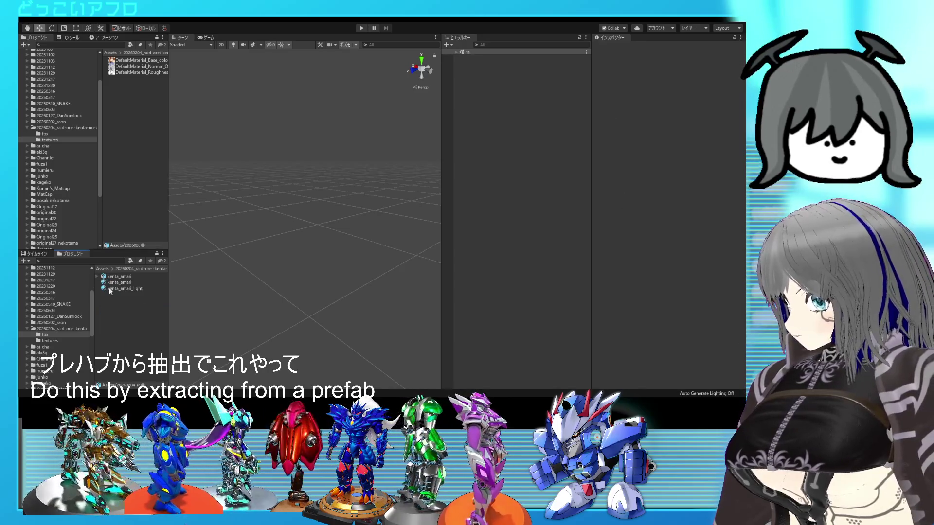
left_click(119, 282)
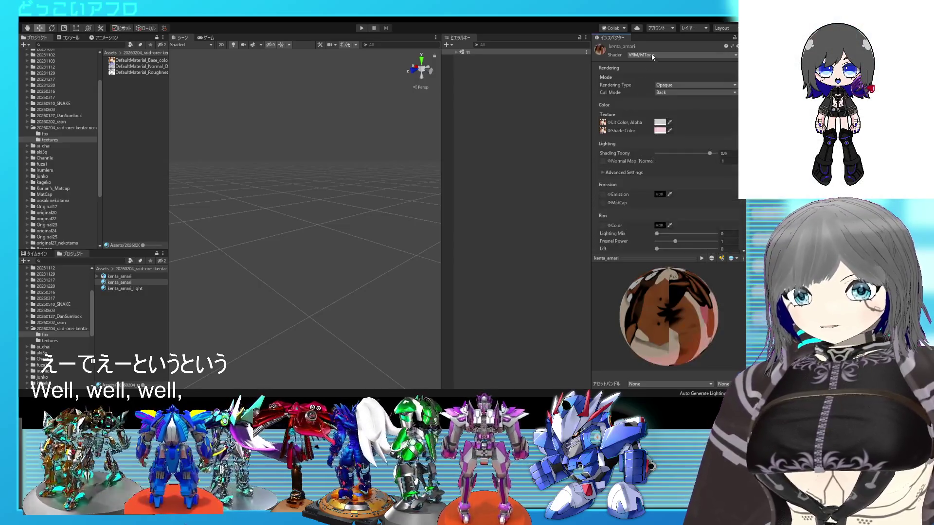
left_click(146, 289)
left_click(664, 55)
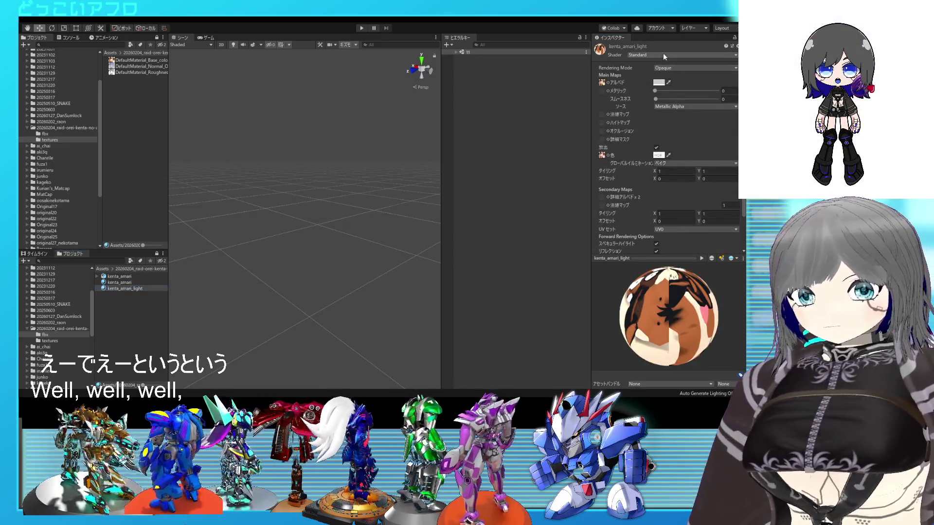
left_click(651, 84)
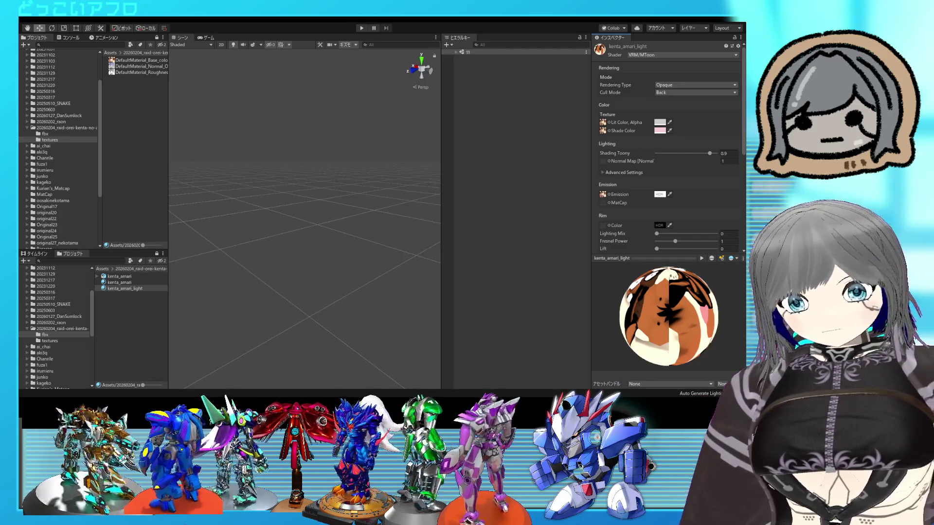
left_click(141, 282)
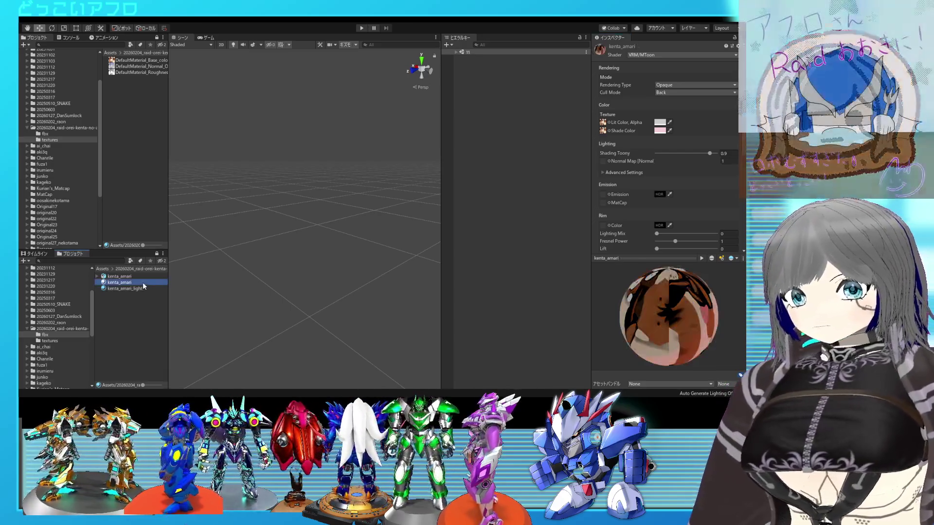
Drag the kenta_amari prefab into the scene and set its position to 0, 0, 0
left_click_drag(119, 277, 309, 265)
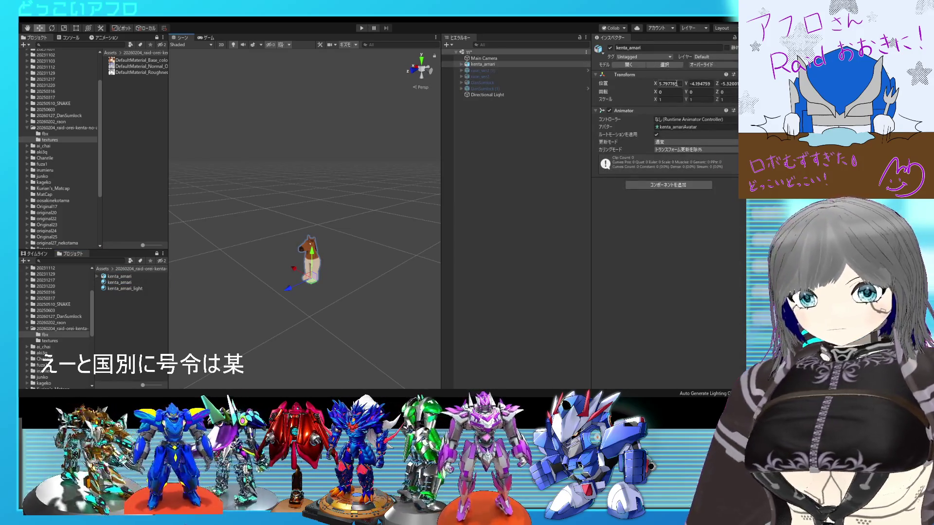
type("0")
double_click(701, 83)
type("0")
double_click(729, 83)
type("0")
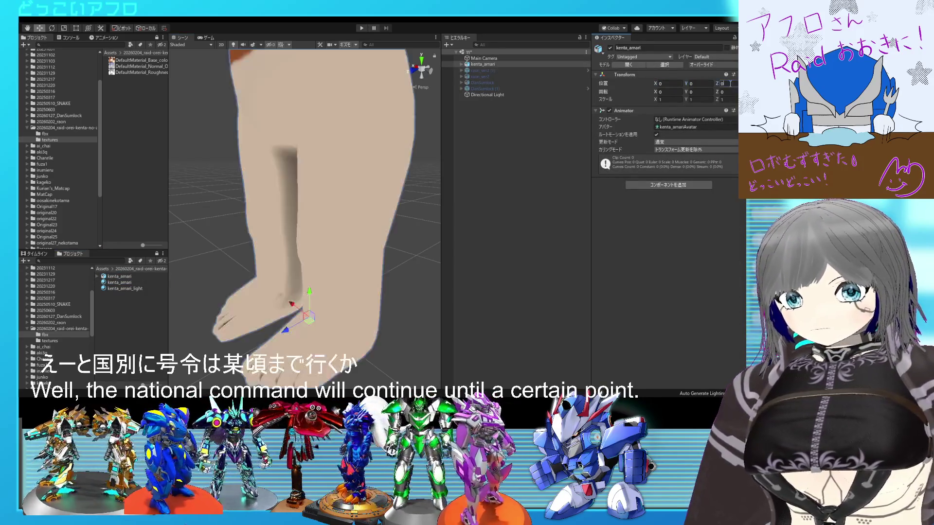
type("f")
Orbit the Scene view around the horse and select the kenta_amari material
scroll(352, 235, "up", 5)
mouse_move(352, 236)
left_mouse_down("alt")
mouse_move(356, 256)
mouse_move(340, 258)
left_mouse_up("alt")
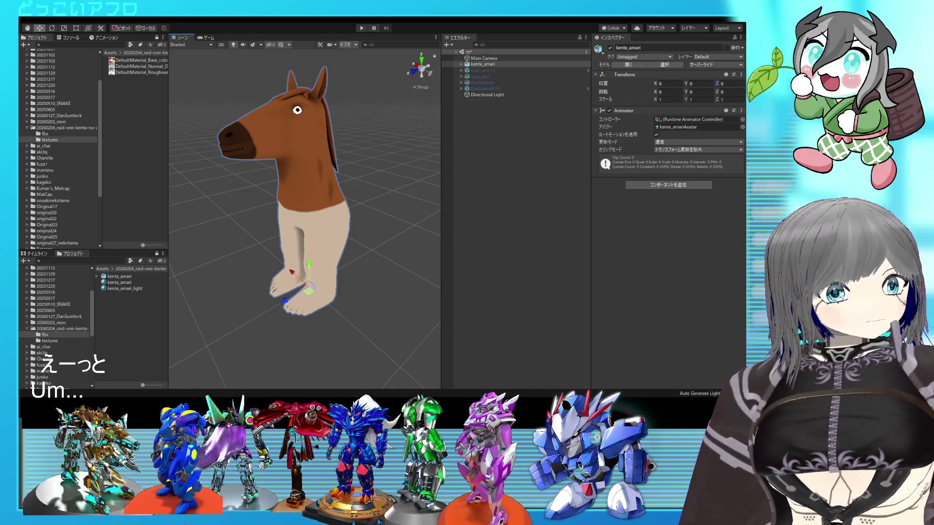
scroll(343, 178, "up", 5)
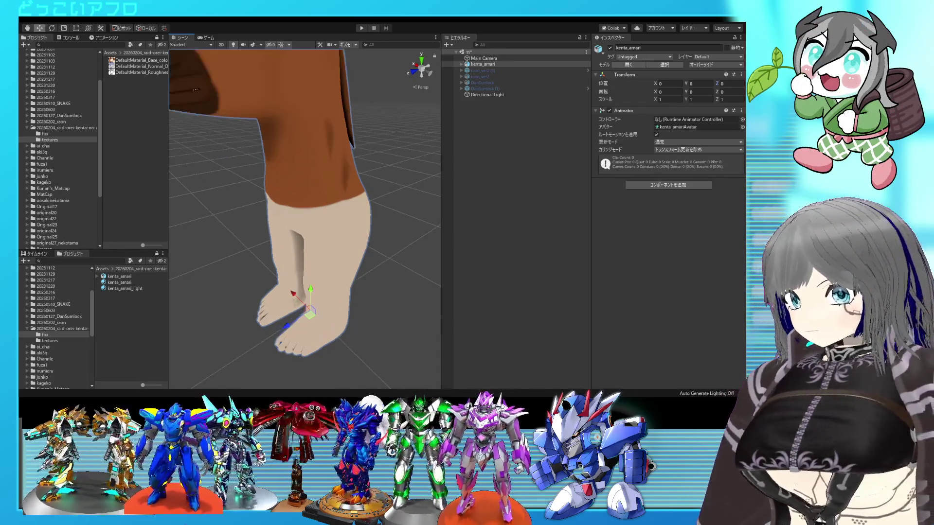
scroll(343, 178, "down", 5)
middle_click_drag(343, 178, 352, 203)
left_click_drag(353, 203, 368, 187, "alt")
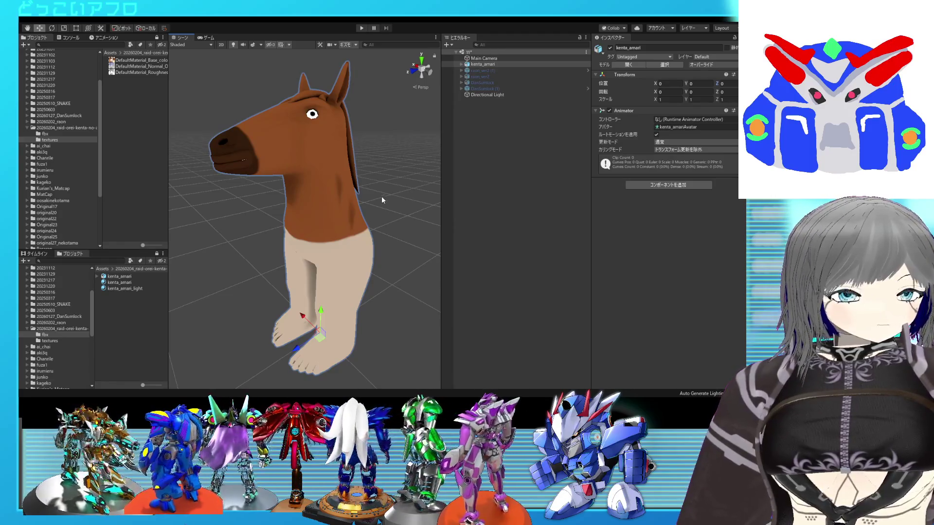
mouse_move(355, 203)
left_mouse_down("alt")
mouse_move(487, 220)
mouse_move(341, 212)
mouse_move(360, 201)
mouse_move(349, 196)
mouse_move(311, 201)
mouse_move(393, 214)
mouse_move(318, 212)
left_mouse_up("alt")
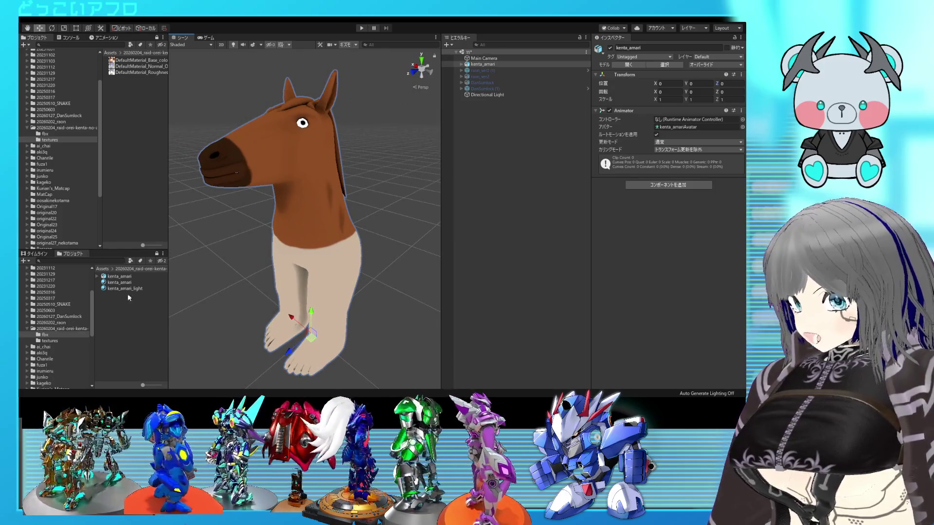
left_click(118, 282)
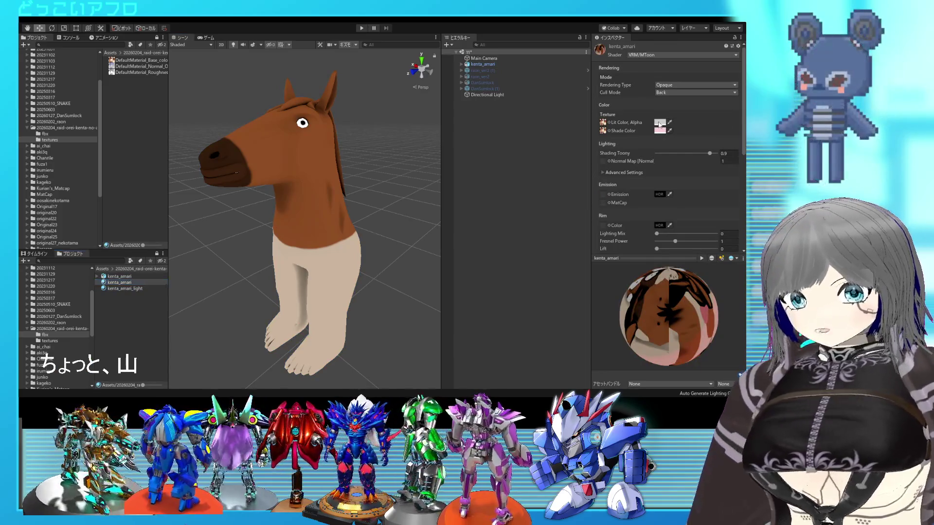
left_click(660, 122)
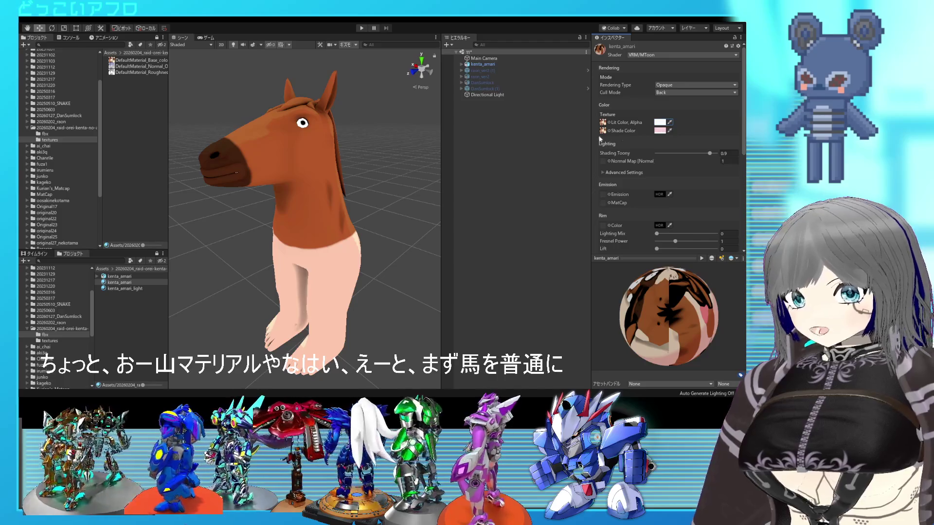
left_click(123, 289)
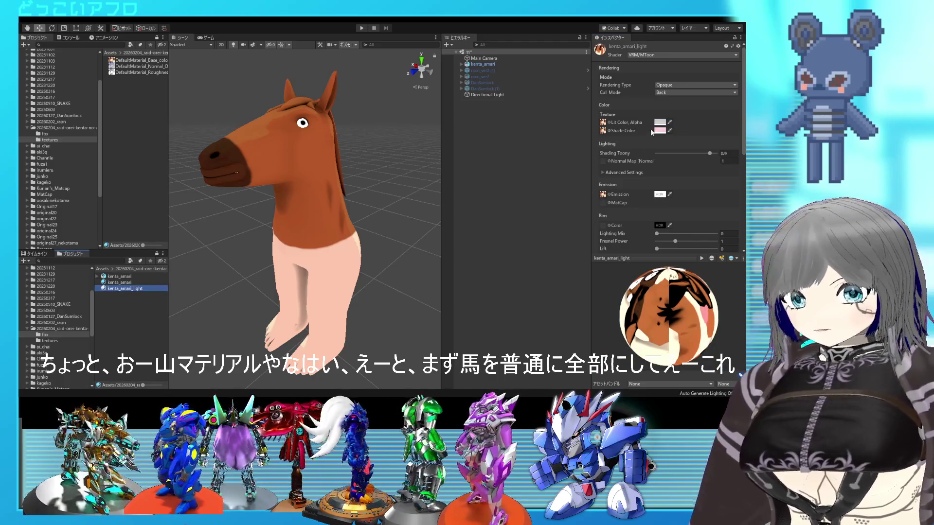
left_click(652, 132)
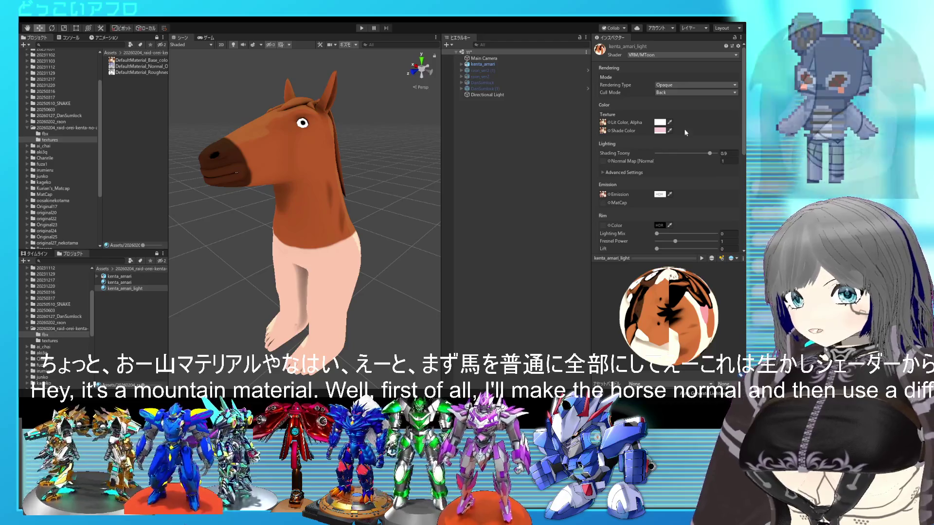
left_click_drag(311, 219, 253, 224, "alt")
mouse_move(387, 164)
left_mouse_down("alt")
mouse_move(322, 195)
mouse_move(353, 207)
mouse_move(341, 208)
mouse_move(389, 214)
mouse_move(482, 200)
mouse_move(362, 200)
mouse_move(308, 133)
mouse_move(126, 172)
mouse_move(352, 186)
mouse_move(174, 179)
left_mouse_up("alt")
scroll(336, 204, "down", 5, "alt")
scroll(337, 203, "up", 2, "alt")
scroll(337, 203, "down", 2, "alt")
scroll(309, 242, "up", 3)
scroll(309, 242, "up", 6)
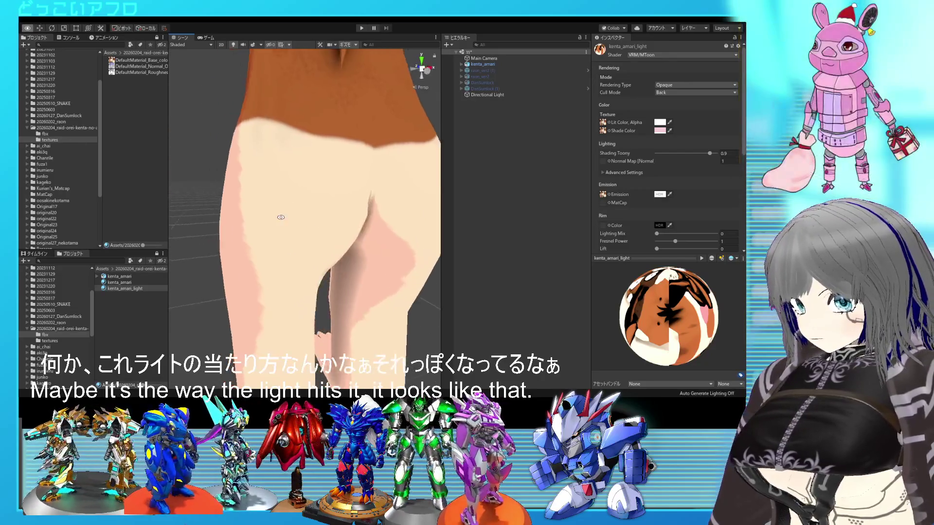
scroll(263, 170, "down", 10)
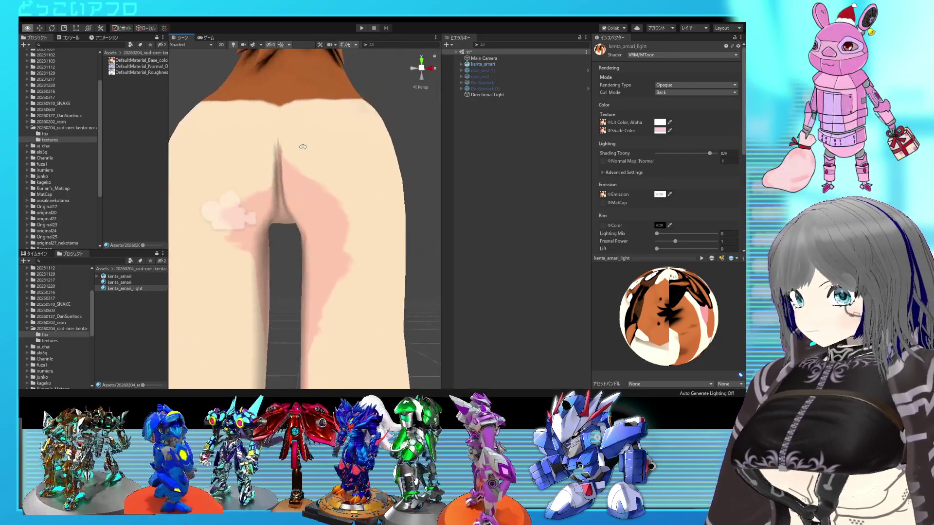
scroll(323, 209, "up", 3)
left_click_drag(323, 209, 395, 255, "alt")
scroll(395, 255, "down", 5)
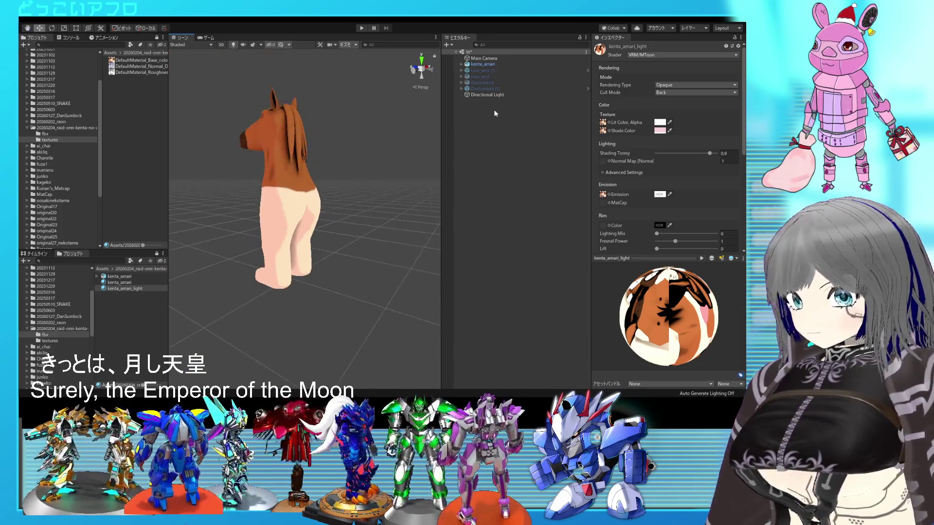
left_click(486, 93)
Enlarge the Scene view and briefly toggle 2D mode and skybox effects
scroll(242, 92, "down", 2)
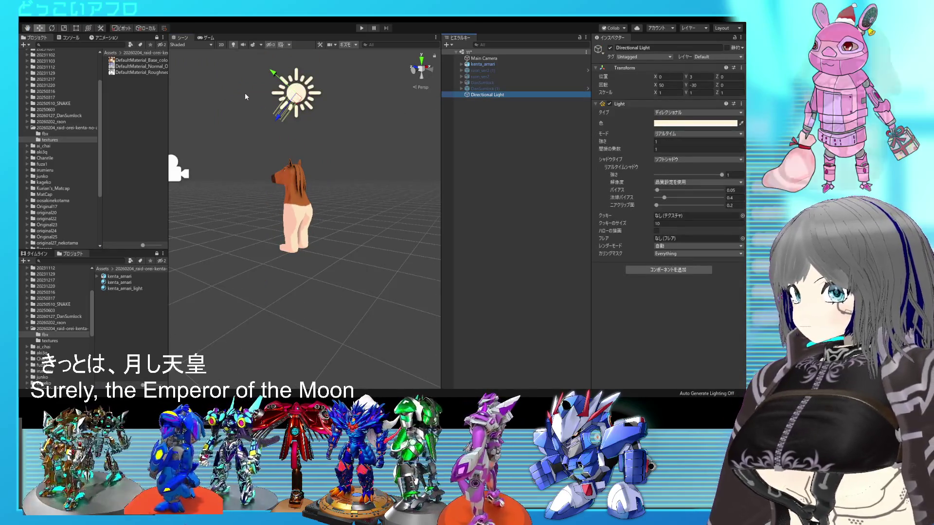
mouse_move(166, 80)
left_mouse_down()
mouse_move(141, 84)
mouse_move(157, 86)
left_mouse_up()
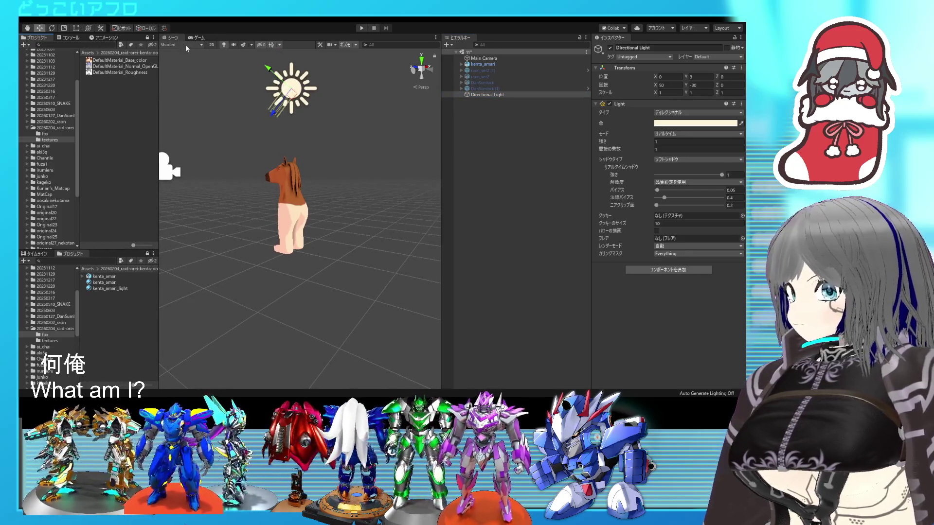
left_click(212, 45)
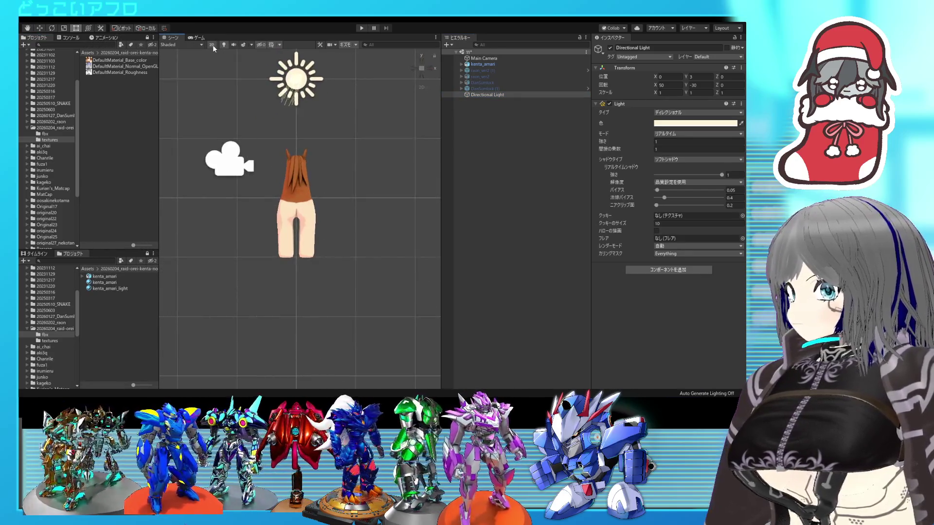
left_click(212, 45)
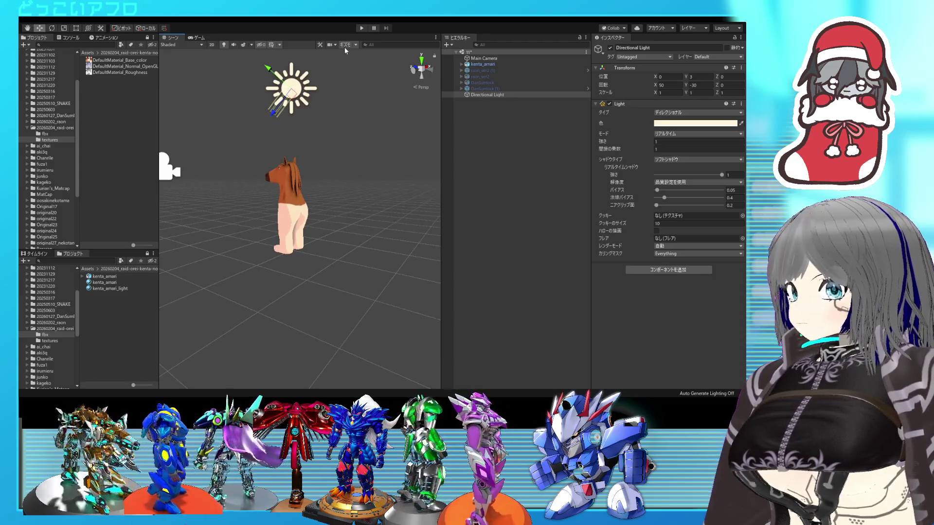
left_click(243, 43)
left_click(244, 44)
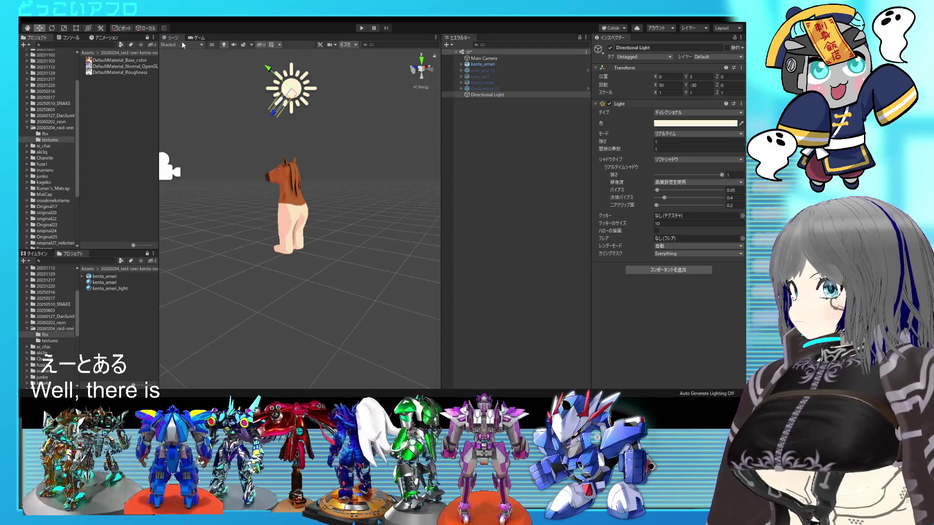
Select the Directional Light and redock the Hierarchy under the Inspector to widen the scene
scroll(437, 104, "down", 2)
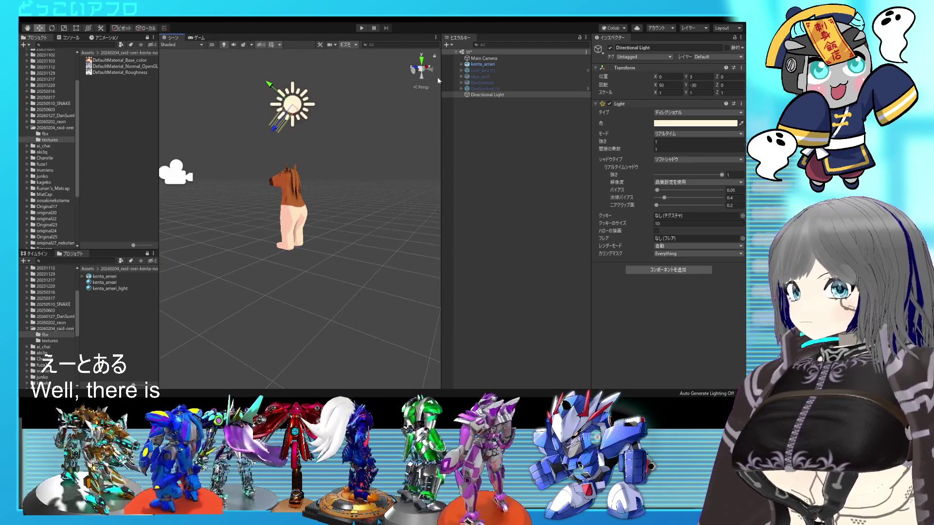
left_click(464, 41)
left_click_drag(462, 37, 543, 273)
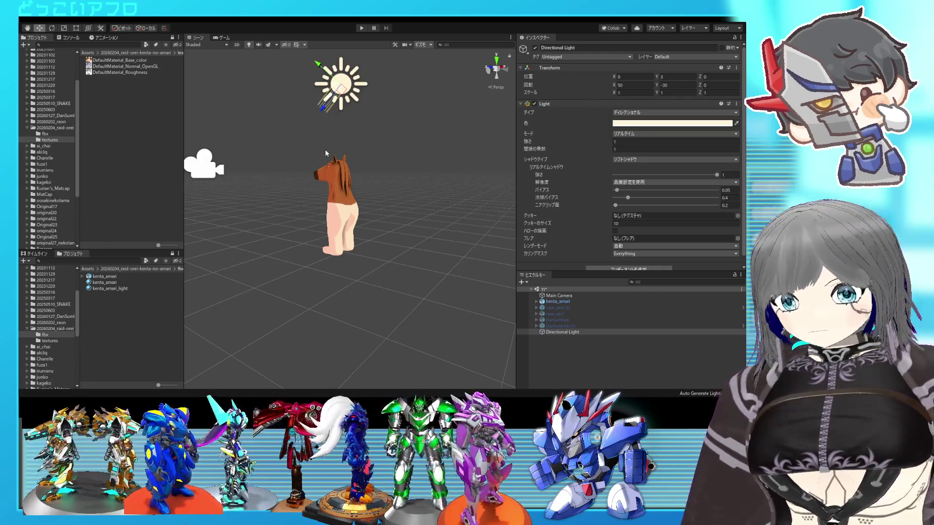
mouse_move(258, 128)
left_mouse_down("alt")
mouse_move(271, 133)
mouse_move(151, 128)
left_mouse_up("alt")
Rotate the directional light to about 123.9° X, -18.7° Y, 16° Z
left_click(52, 28)
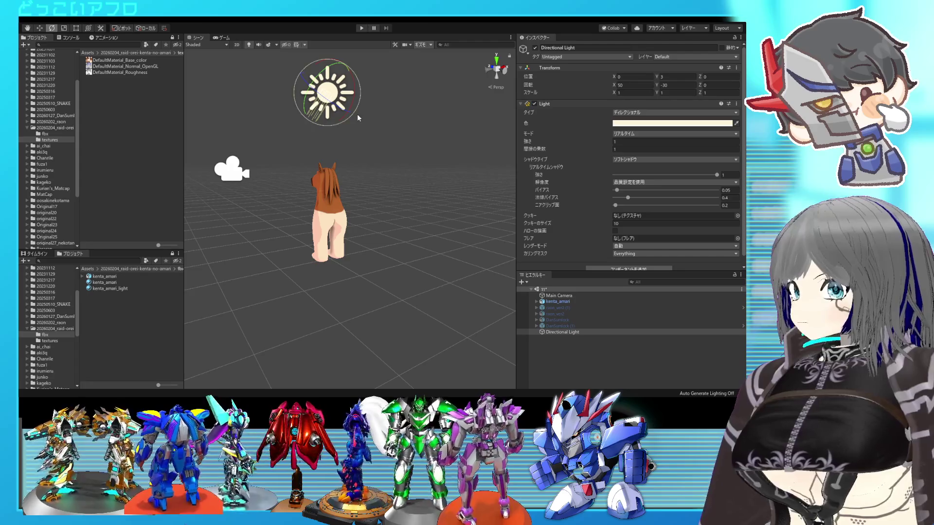
left_click_drag(347, 117, 377, 60)
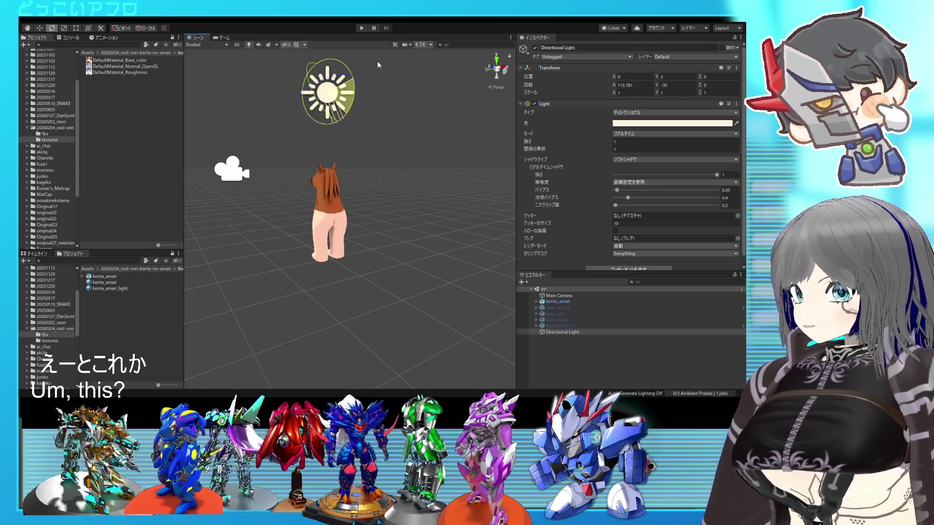
mouse_move(345, 160)
left_mouse_down("alt")
mouse_move(572, 196)
mouse_move(379, 174)
left_mouse_up("alt")
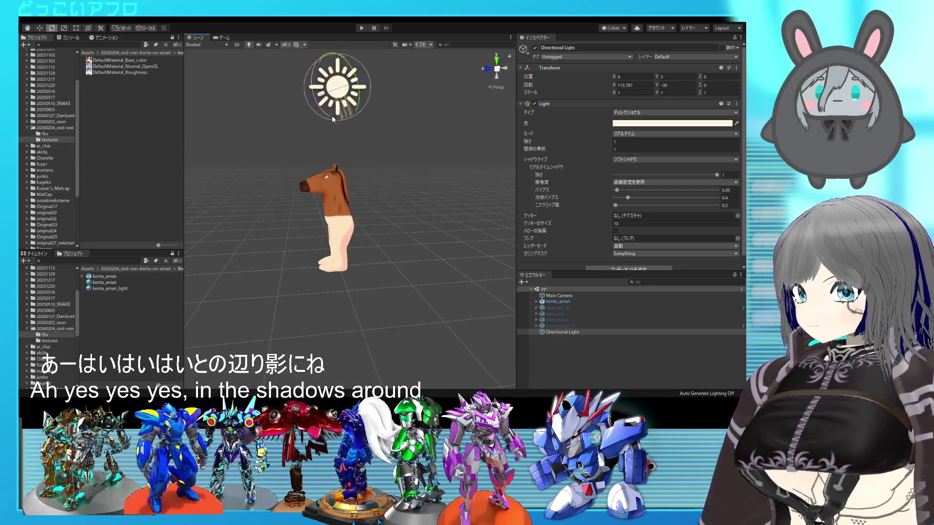
left_click_drag(332, 117, 361, 115)
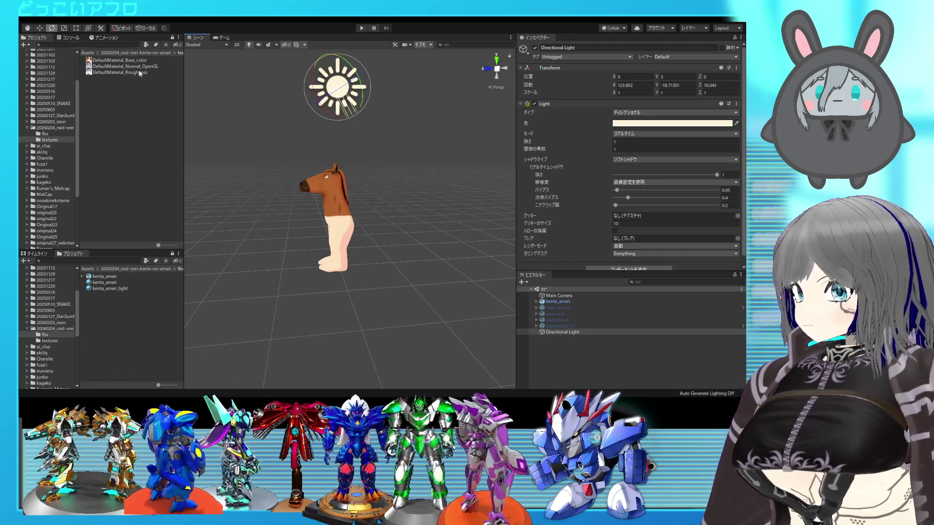
left_click(364, 167)
mouse_move(364, 166)
left_mouse_down("alt")
mouse_move(415, 187)
mouse_move(537, 194)
mouse_move(402, 183)
left_mouse_up("alt")
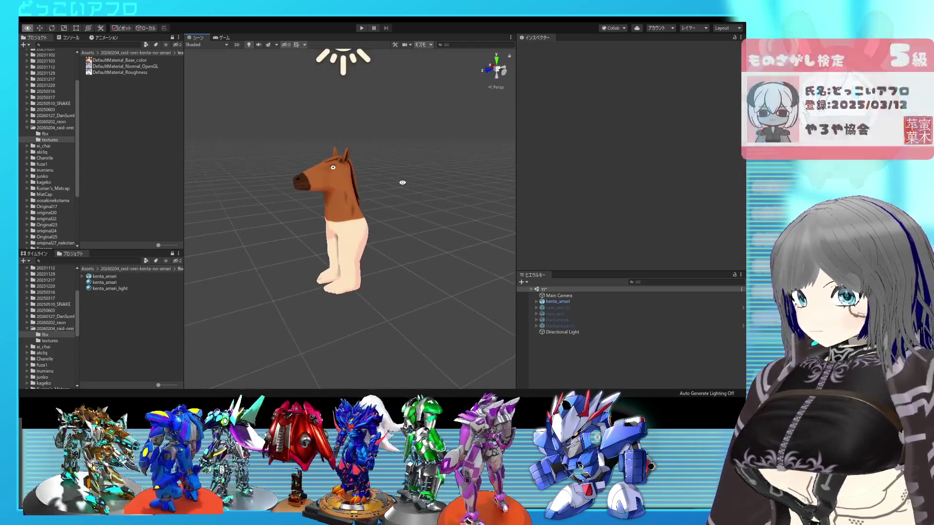
Move the Hierarchy back into its own column between Scene and Inspector
scroll(403, 186, "up", 2)
left_click_drag(535, 276, 489, 252)
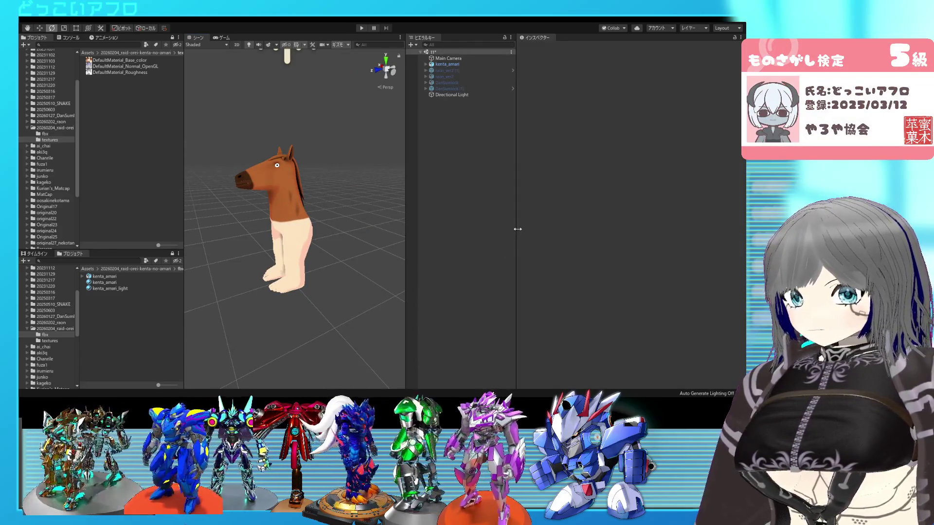
left_click(277, 166)
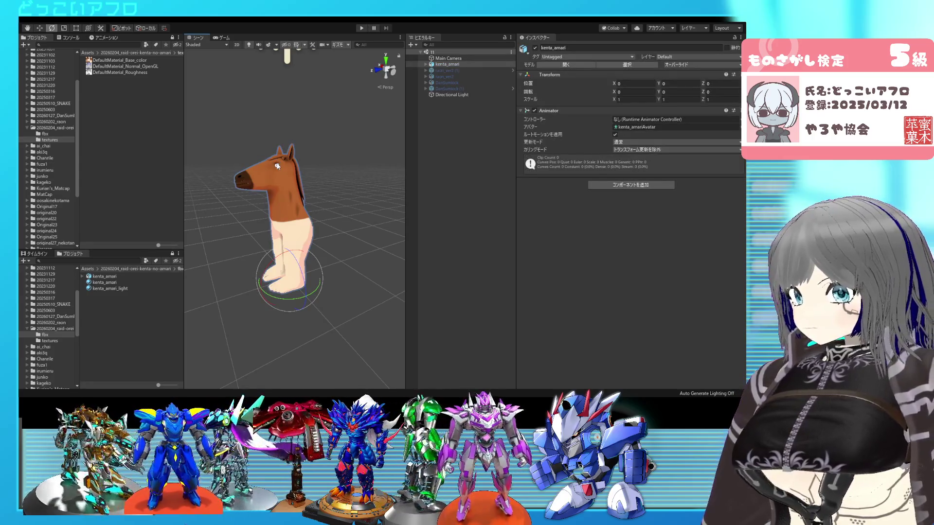
Inspect the kenta_amari_light material's MToon settings while viewing the horse from the front
left_click(93, 284)
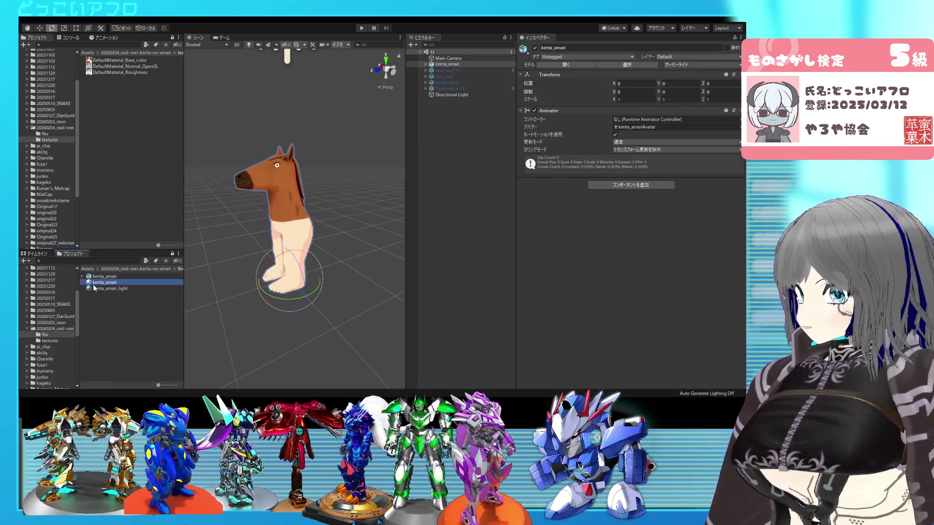
left_click(97, 289)
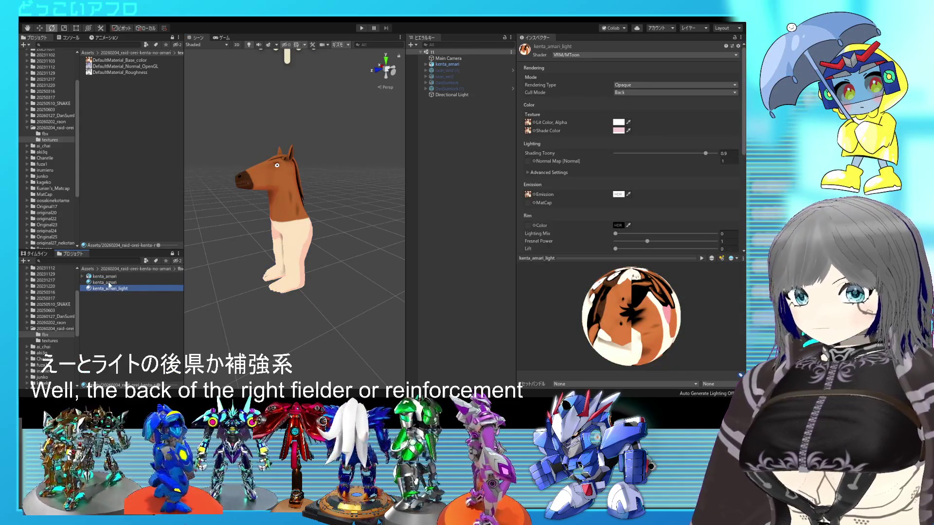
scroll(309, 247, "up", 5)
mouse_move(310, 248)
left_mouse_down("alt")
mouse_move(398, 264)
mouse_move(207, 258)
mouse_move(190, 234)
mouse_move(389, 226)
mouse_move(336, 232)
left_mouse_up("alt")
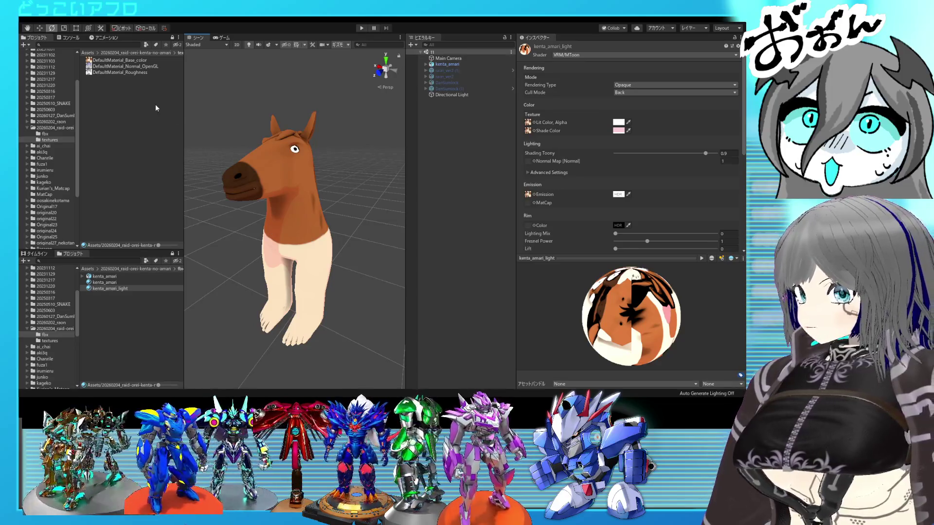
left_click(296, 216)
mouse_move(329, 204)
left_mouse_down("alt")
mouse_move(306, 205)
mouse_move(327, 205)
left_mouse_up("alt")
Select kenta_amari in the Hierarchy and frame the whole character in the Scene view
left_click(430, 65)
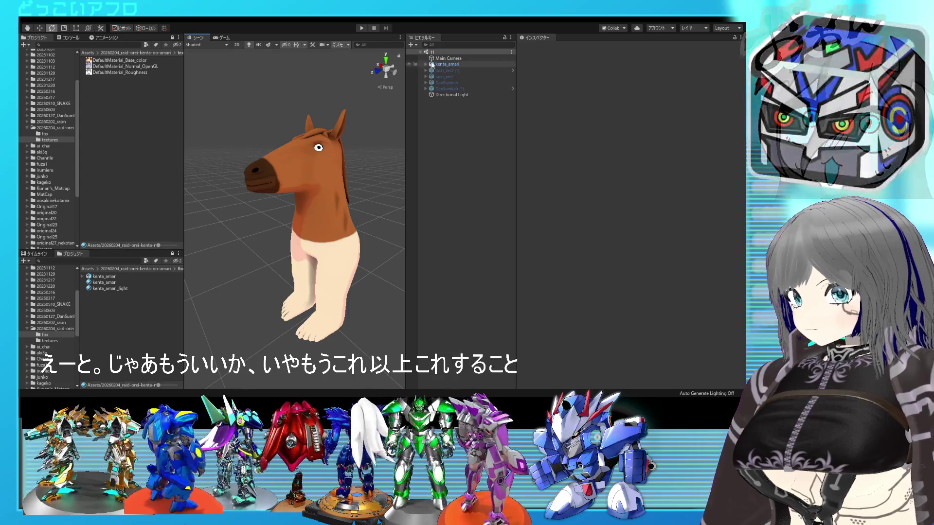
left_click(185, 37)
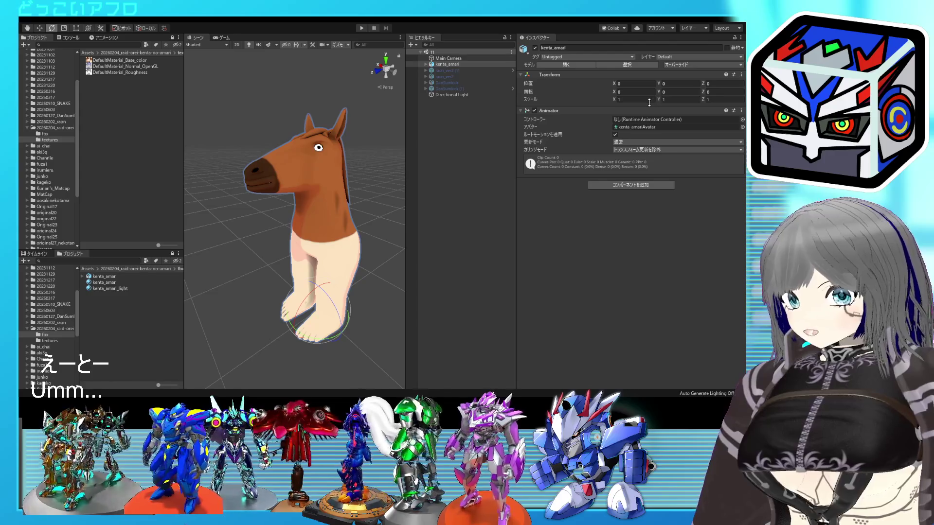
double_click(447, 64)
scroll(272, 163, "down", 3)
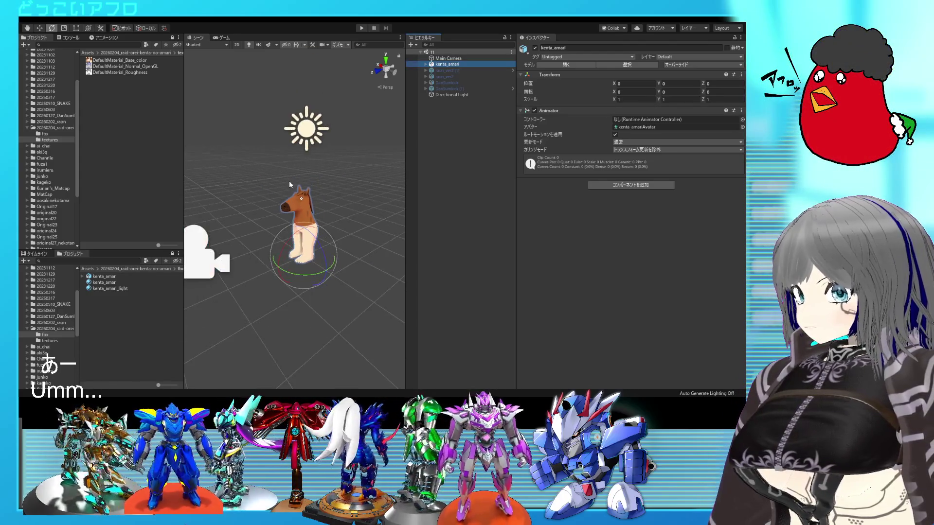
left_click(207, 250)
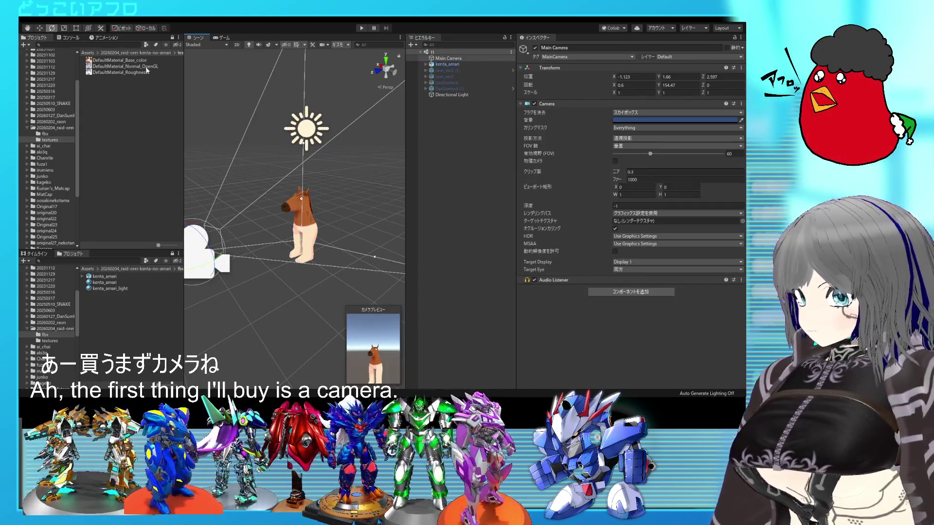
Move and tilt the Main Camera to about 22.27° X, 125.97° Y, -3.64° Z, framing the horse
left_click(39, 28)
mouse_move(234, 254)
left_mouse_down()
mouse_move(268, 225)
mouse_move(294, 233)
mouse_move(257, 238)
mouse_move(322, 238)
left_mouse_up()
key("e")
left_click(40, 28)
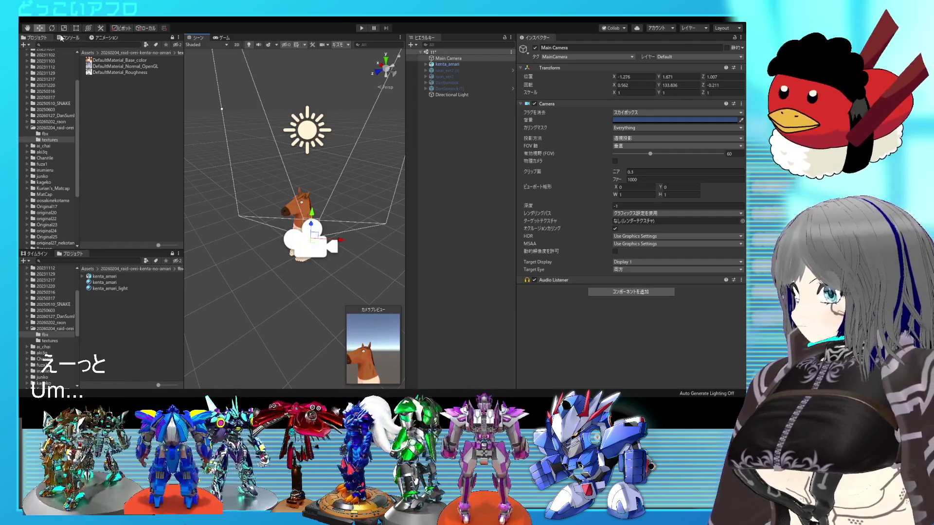
left_click(52, 29)
left_click_drag(305, 246, 329, 226)
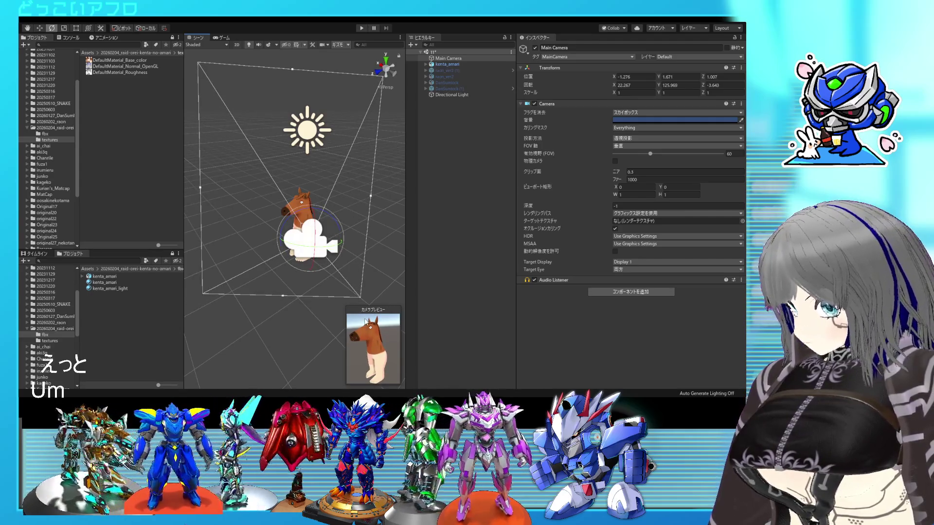
left_click(39, 27)
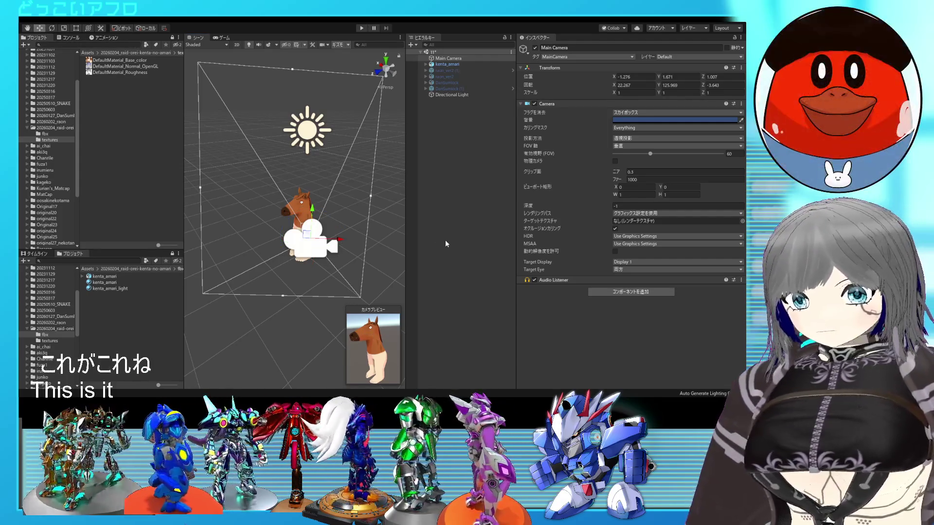
left_click(442, 240)
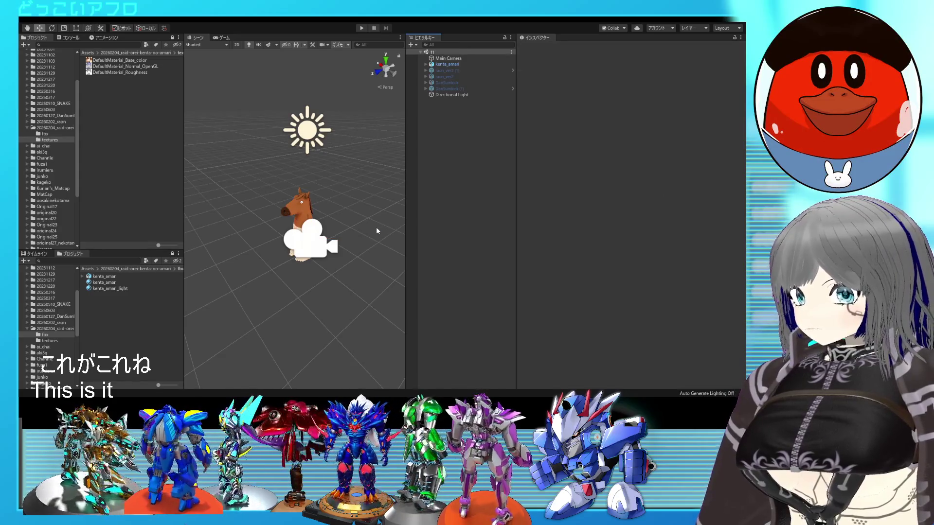
left_click(310, 216)
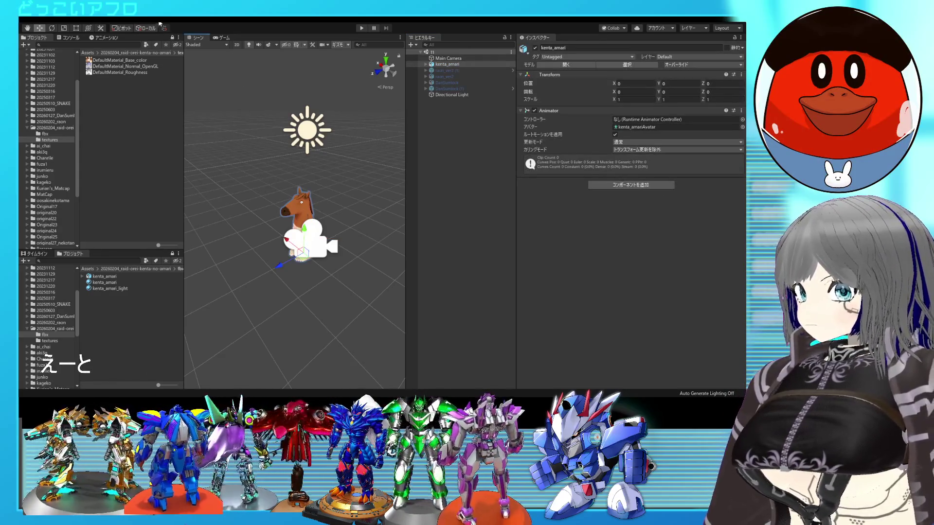